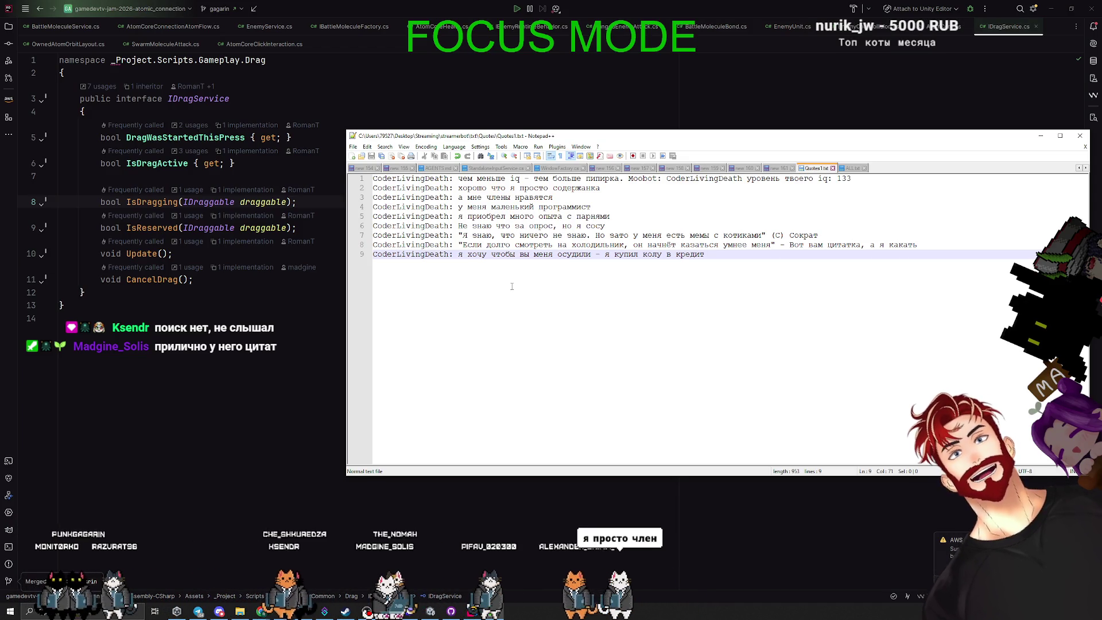
In ALL.txt, highlight every occurrence of the chatter's name across the combined quotes
click(852, 168)
scroll(425, 201, up, 1)
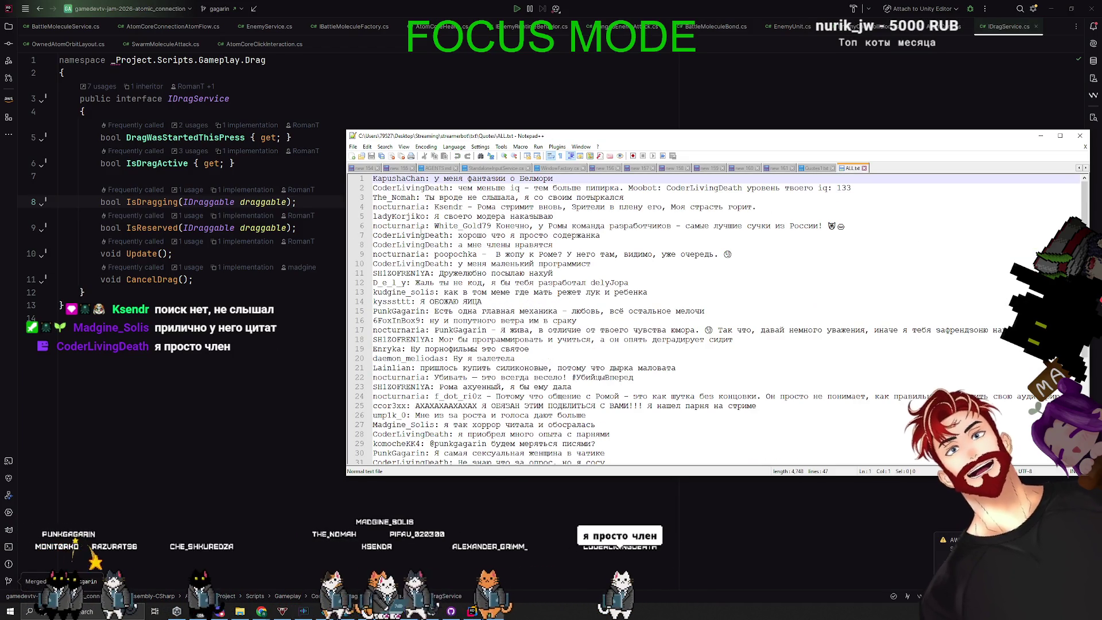
double_click(402, 189)
key(ctrl+f)
key(Escape)
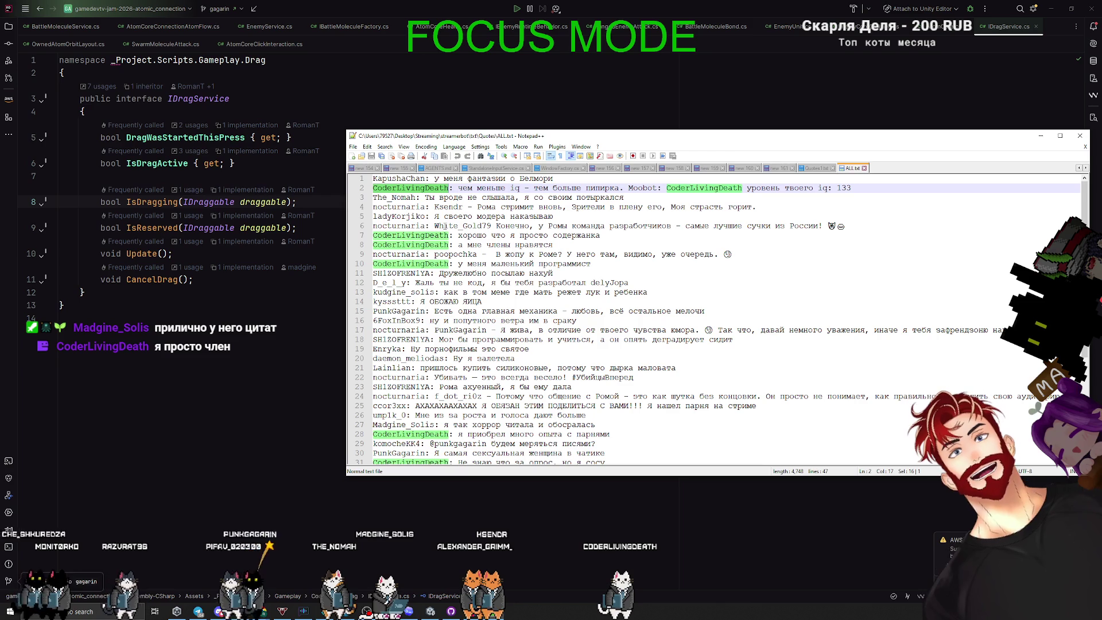
Scroll through the chatter's quotes, return to Quotes1.txt and minimize Notepad++
scroll(431, 330, down, 4)
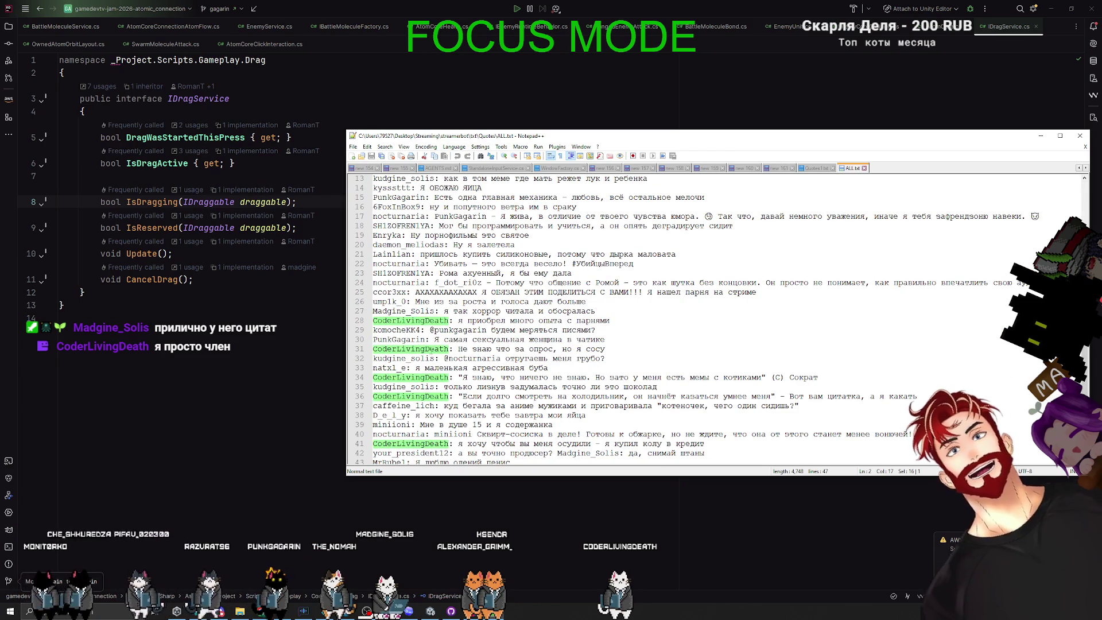
scroll(429, 396, down, 2)
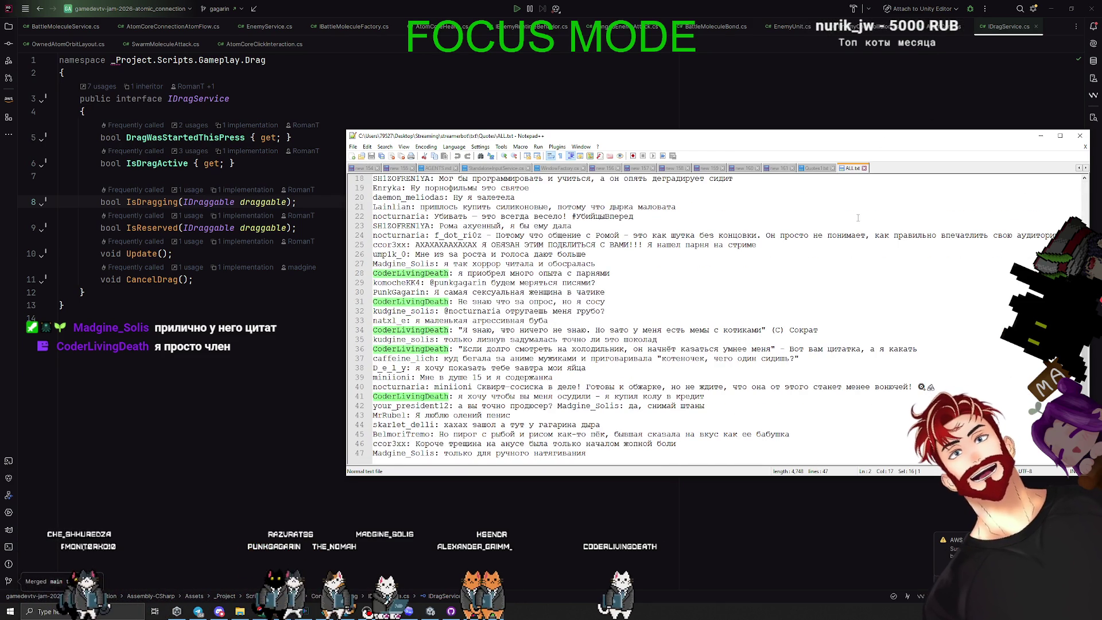
scroll(854, 213, up, 6)
click(814, 169)
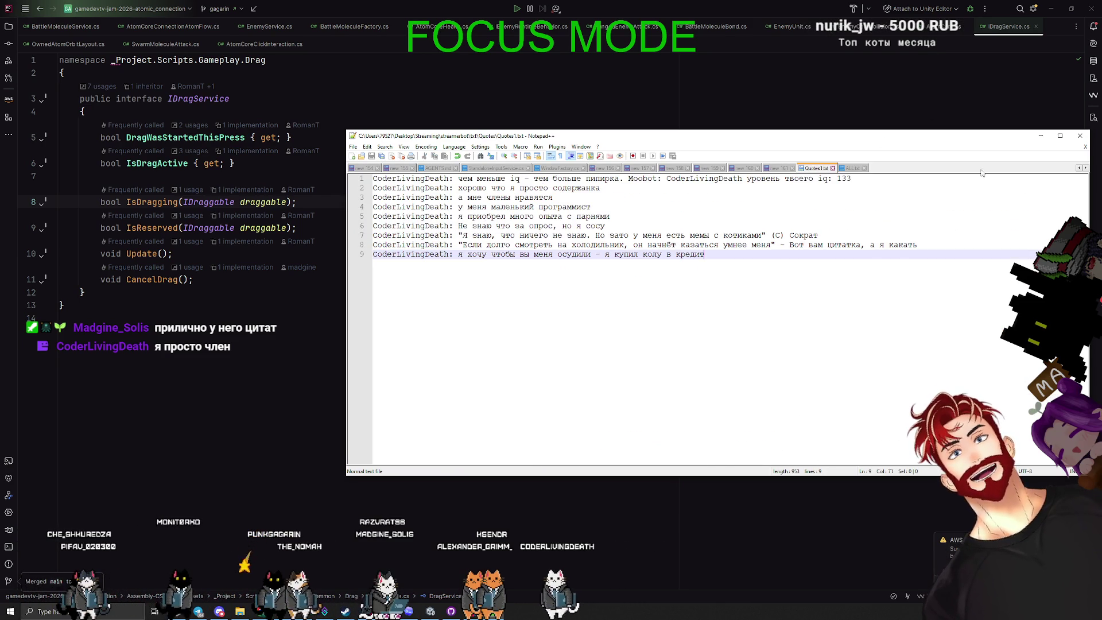
click(1038, 136)
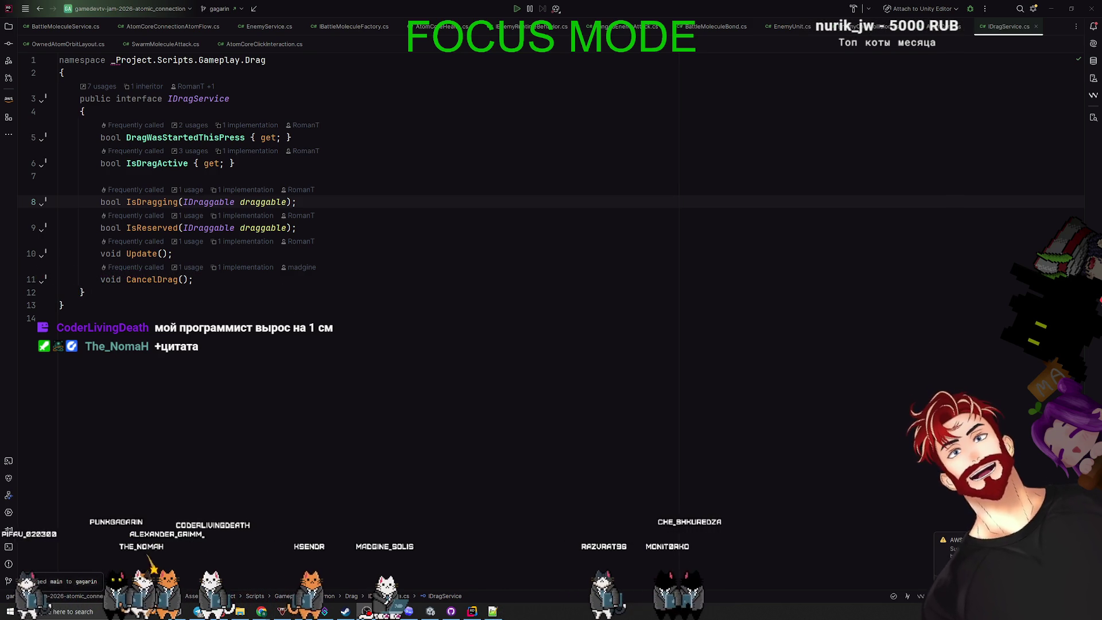
Read IDragService.cs from line 7 down to CancelDrag, then switch to the Unity Editor
click(127, 179)
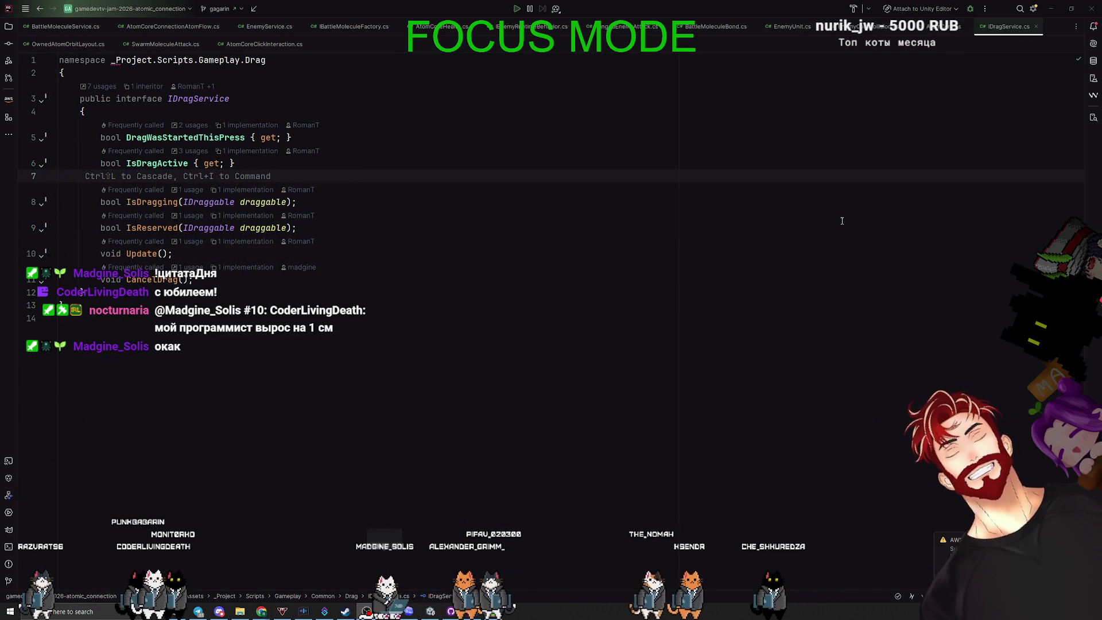
key(Down)
key(Down)
key(Down)
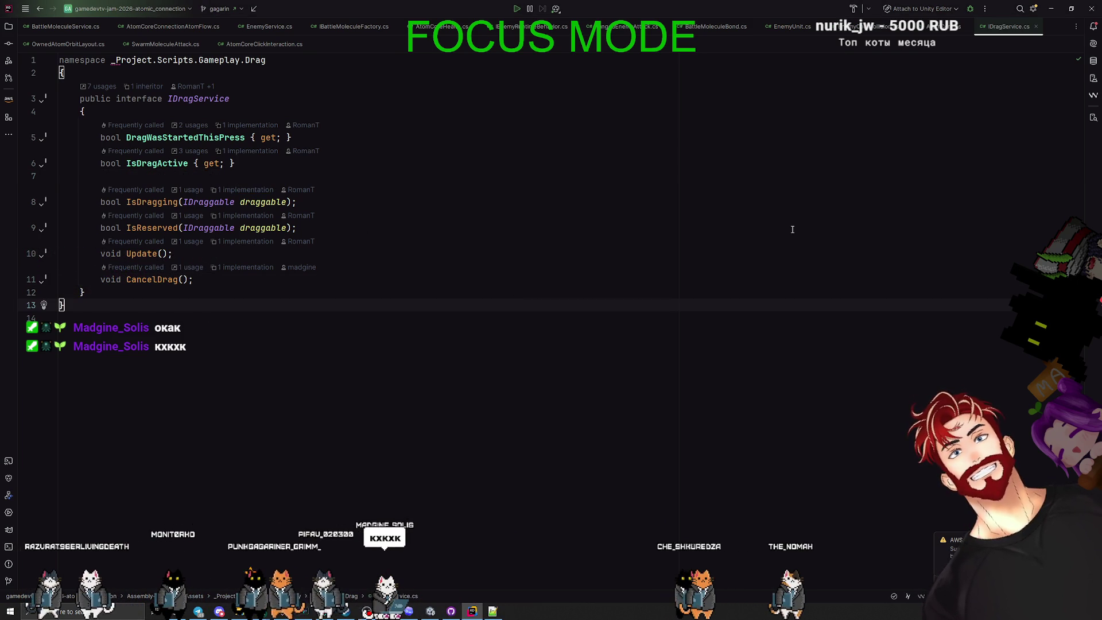
key(alt+Tab)
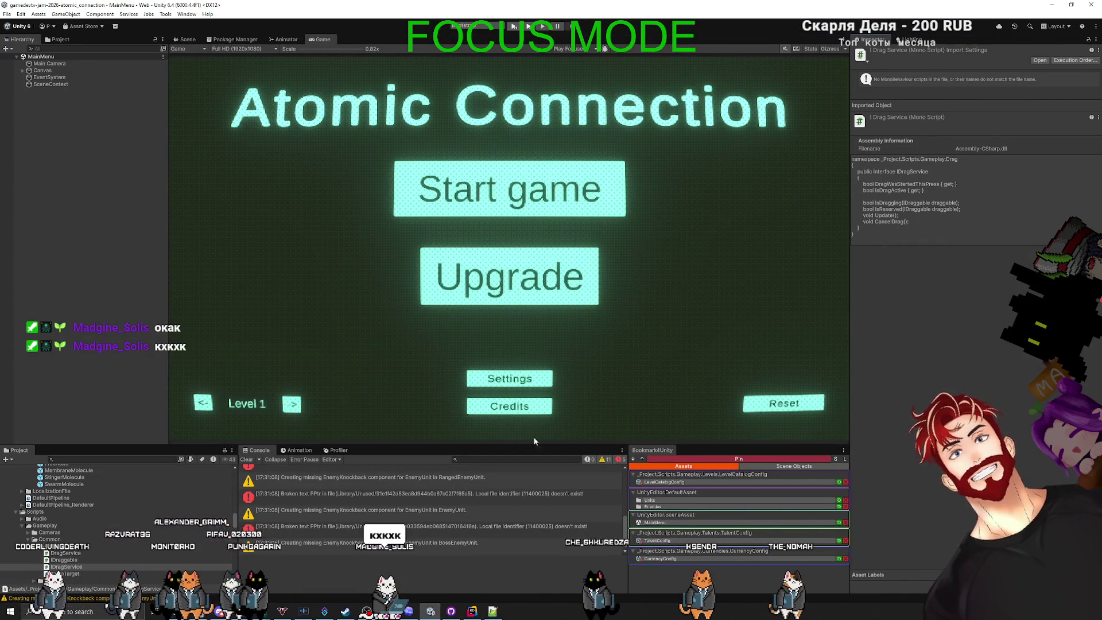
Clear the Unity console's warnings and errors and return to Rider
click(245, 460)
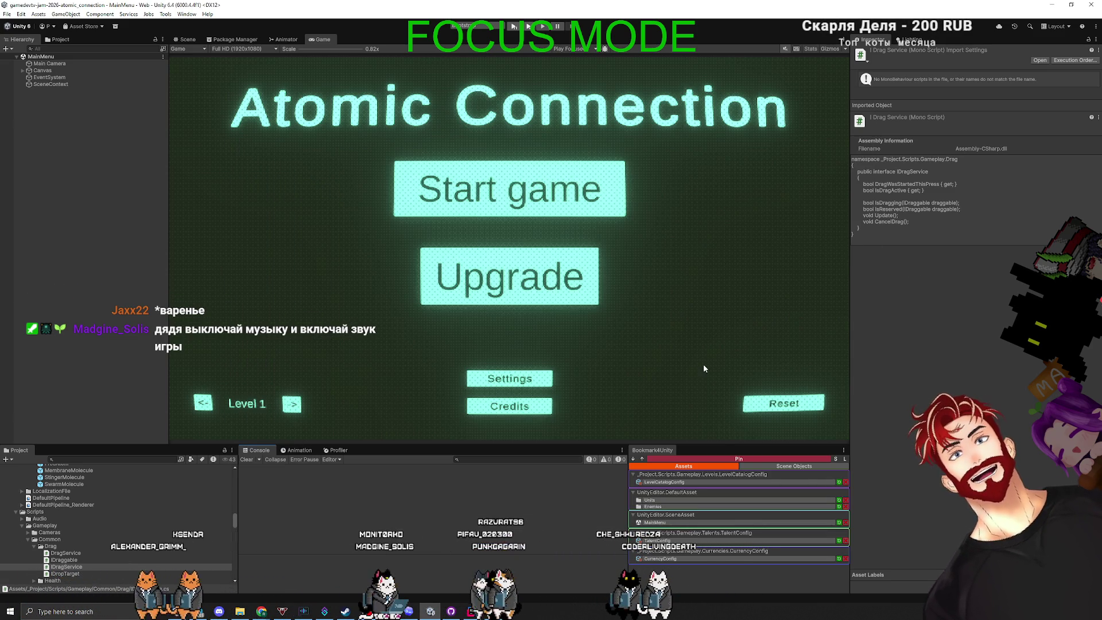
key(alt+Tab)
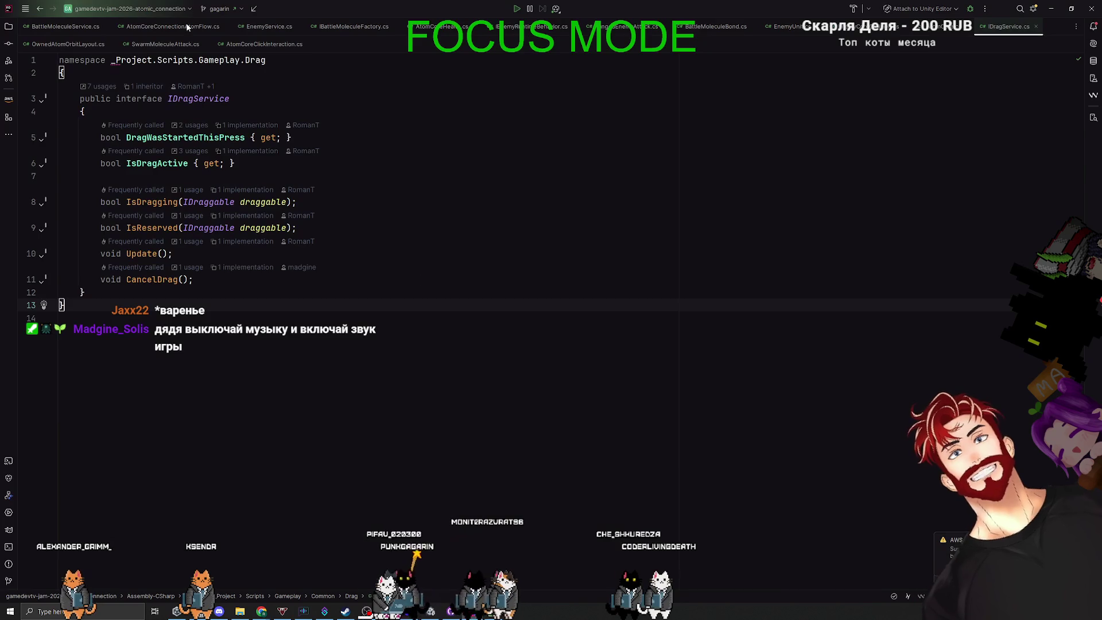
Push the branch's local commits to the gamedevtv-jam-2026-atomic_connection remote
click(225, 10)
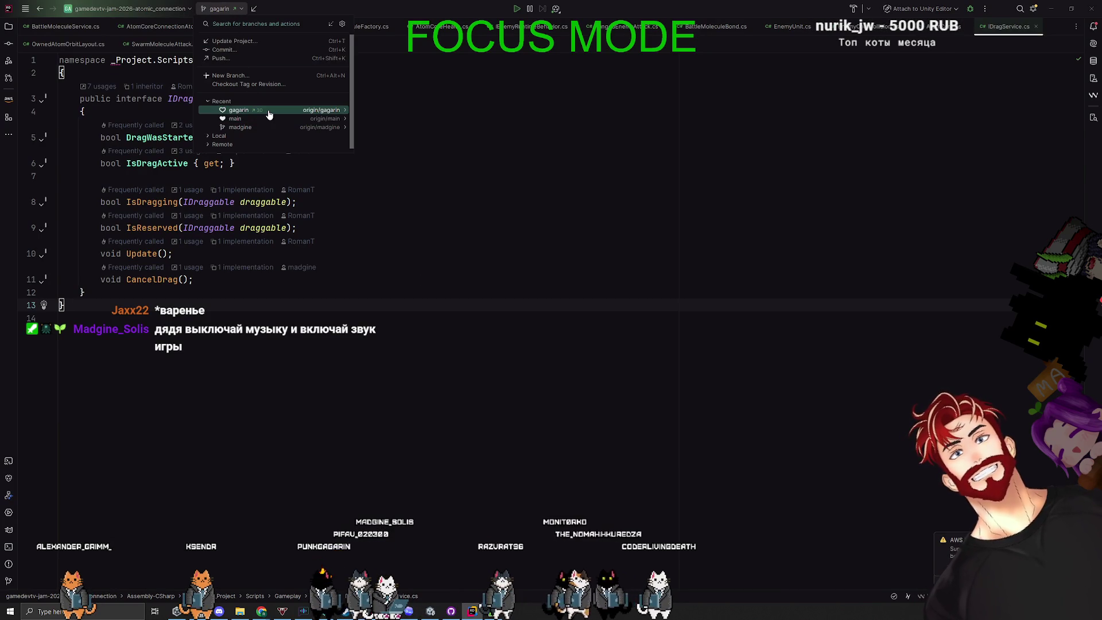
click(369, 147)
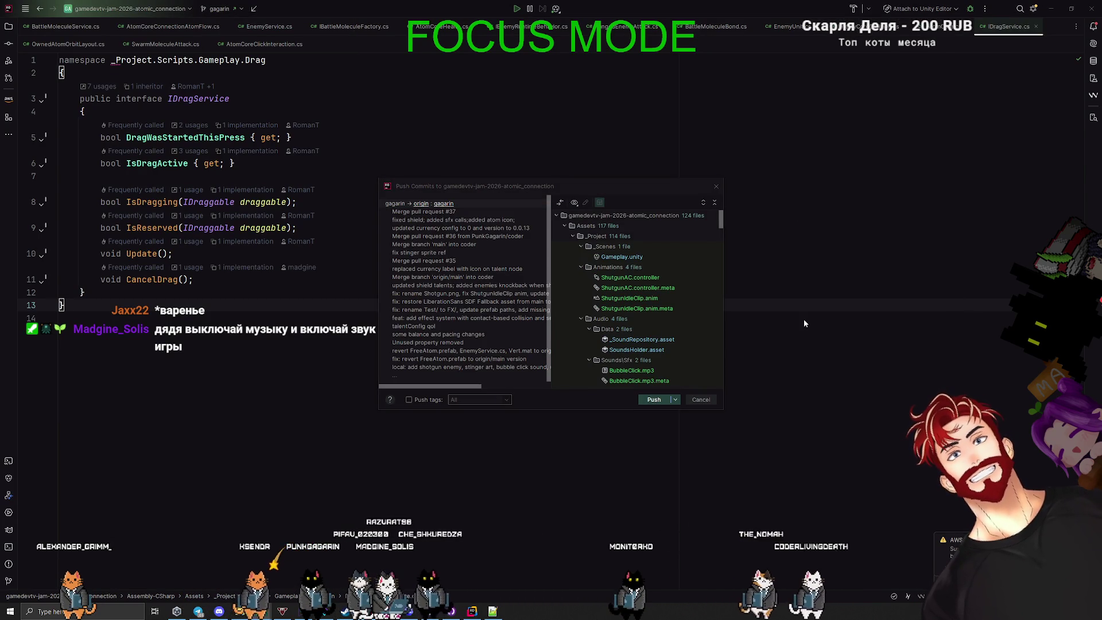
click(654, 400)
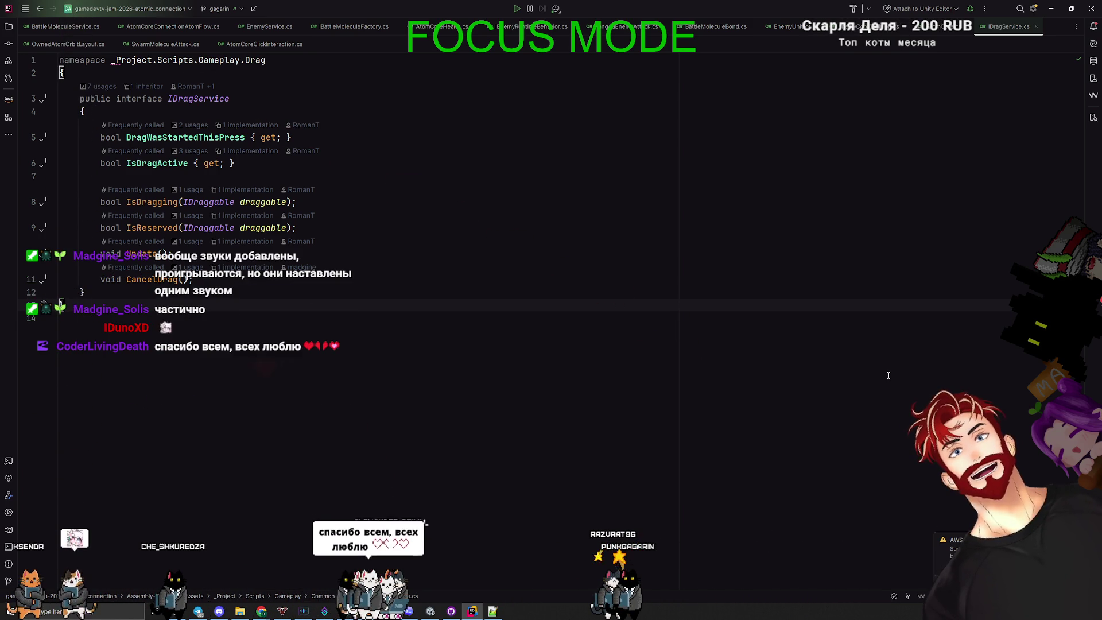
key(alt+Tab)
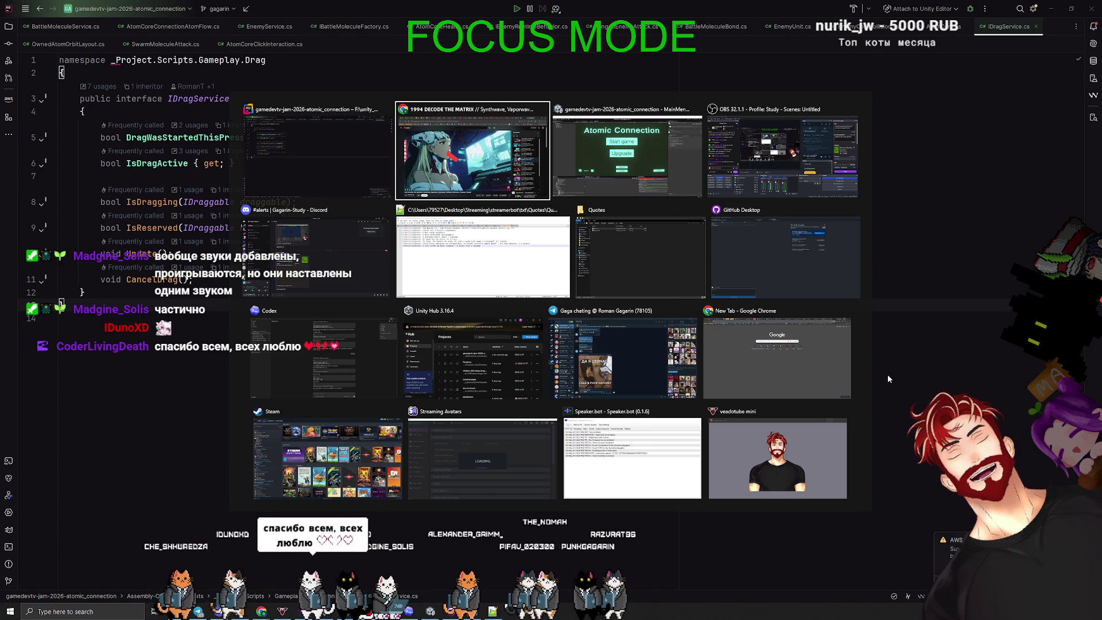
Bring Unity forward to check the main menu, then open Twitch in Chrome
key(Tab)
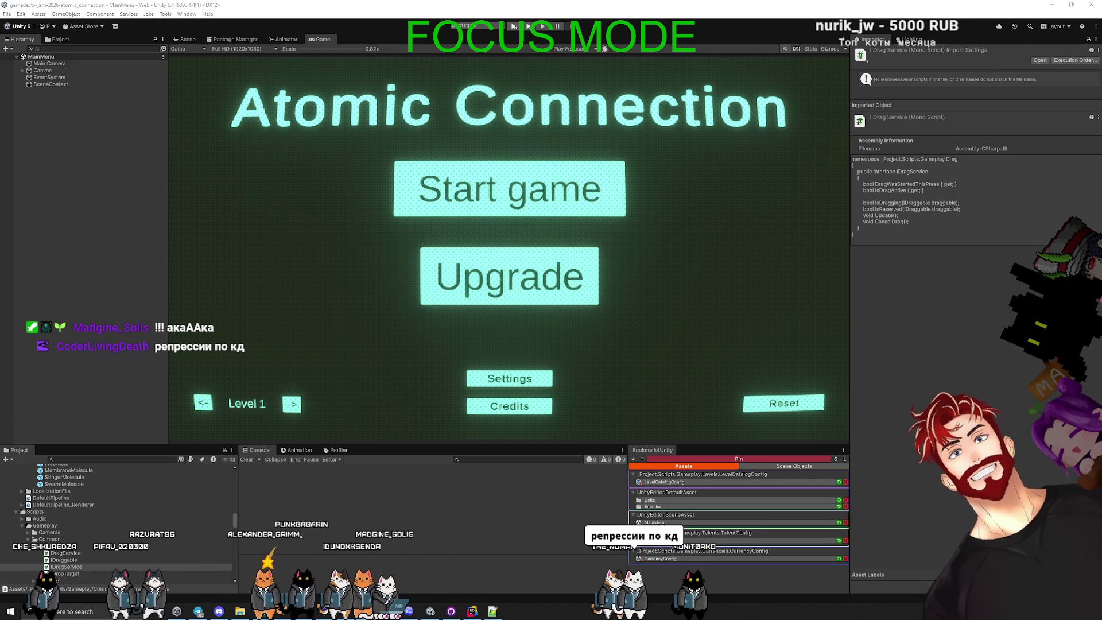
key(alt+Tab)
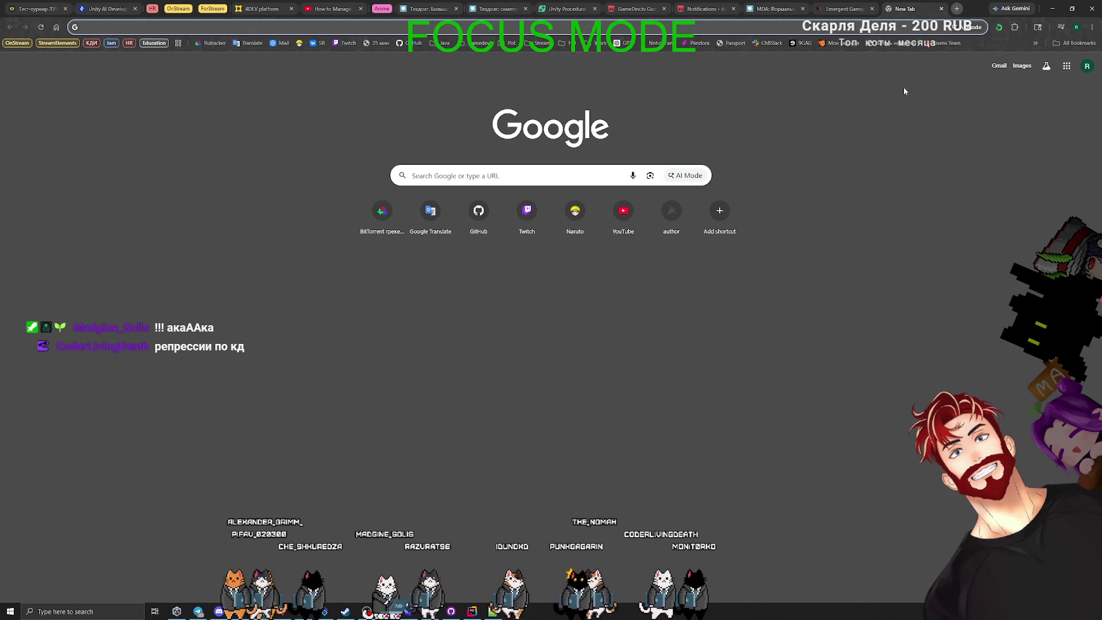
click(527, 211)
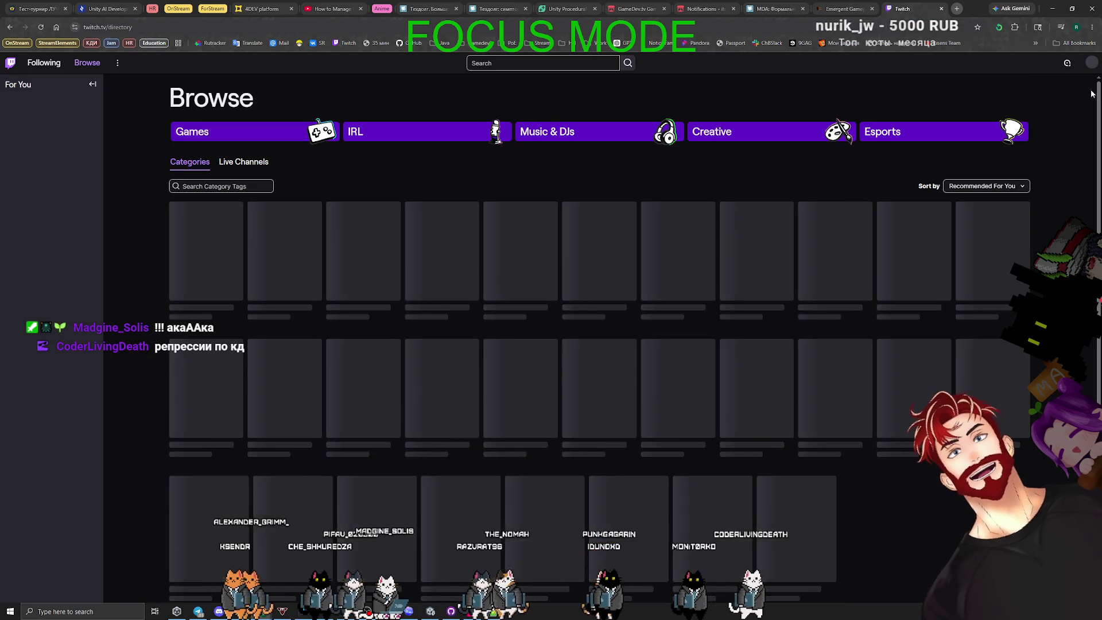
Reach the Creator Dashboard's Power-ups & Channel Points page under Viewer Rewards
click(1092, 63)
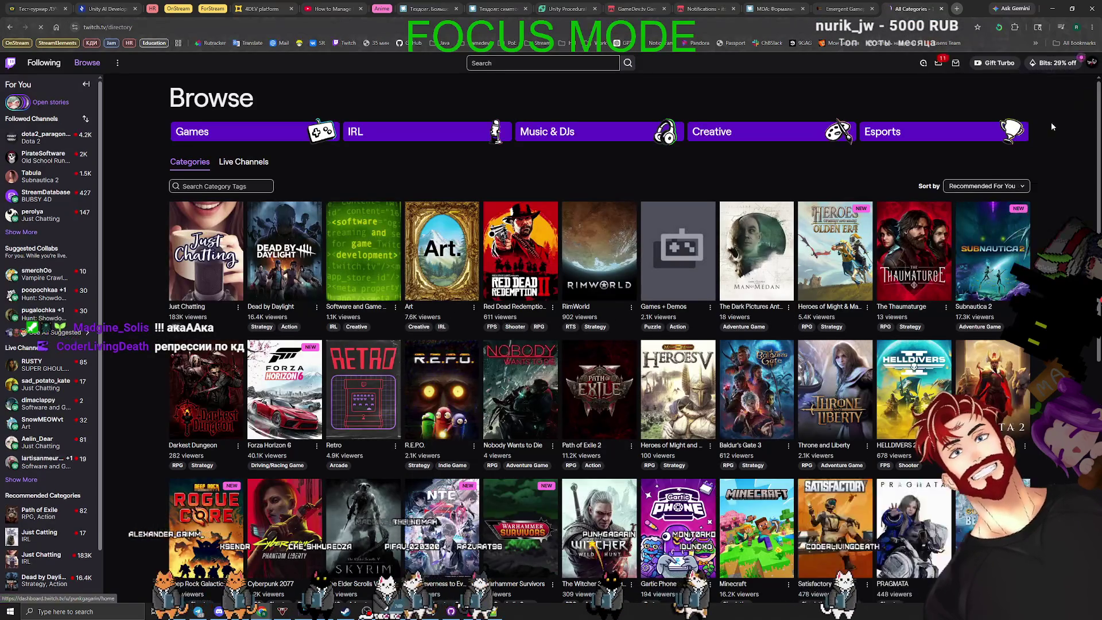
click(1052, 122)
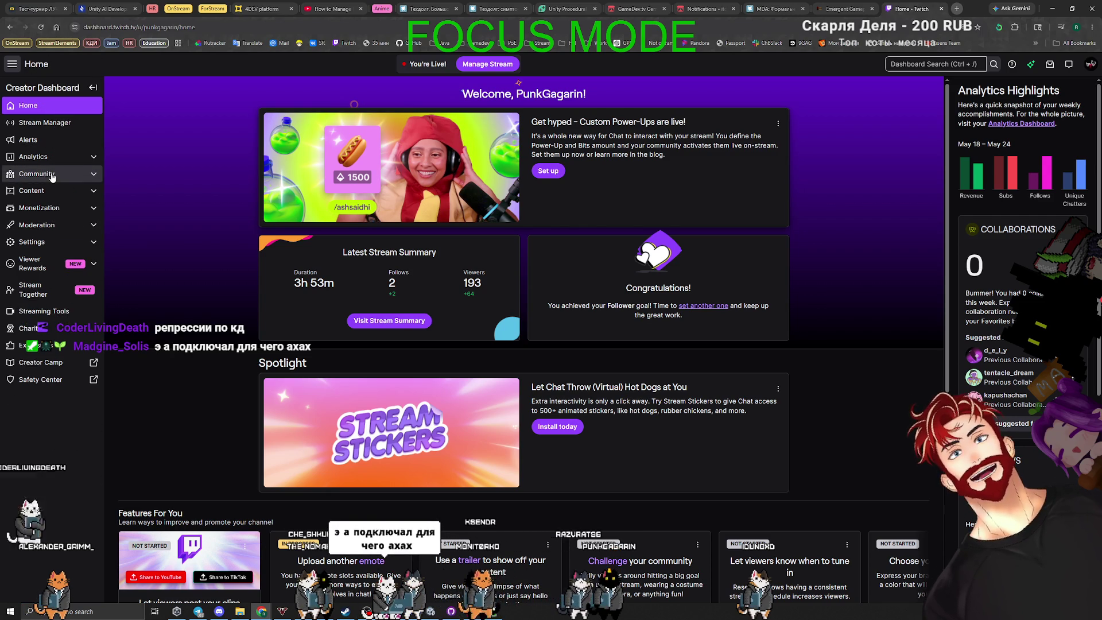
click(51, 174)
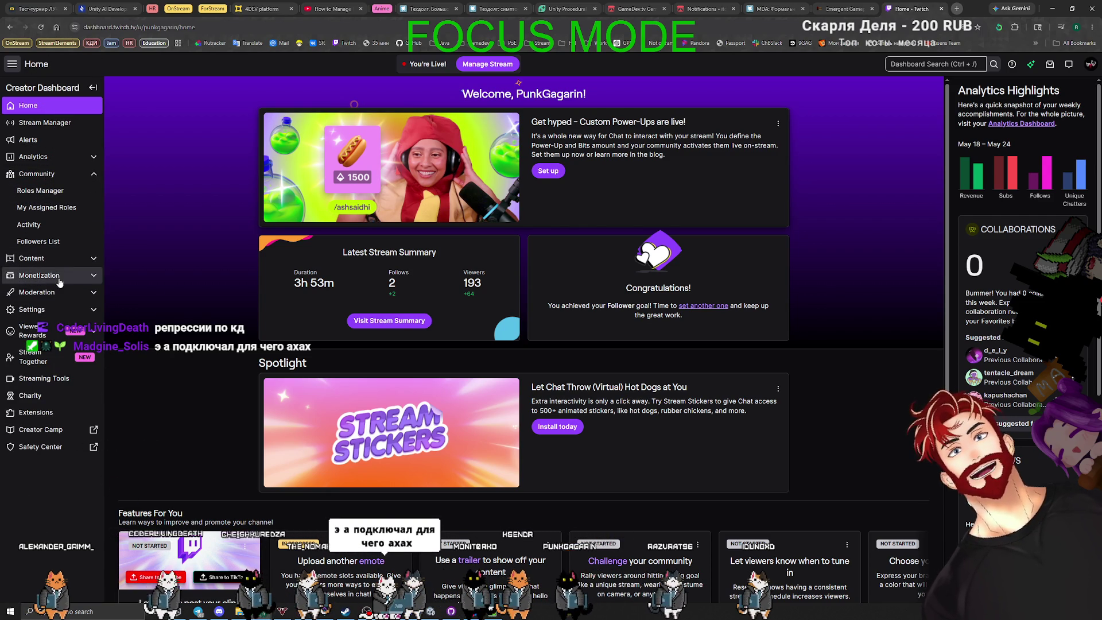
click(45, 261)
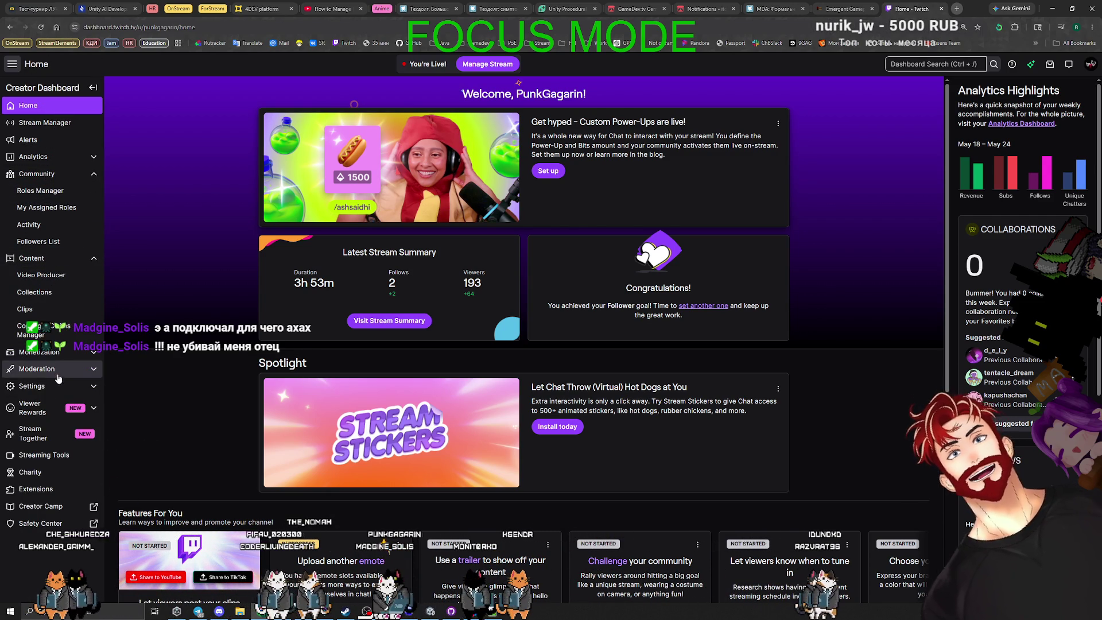
click(42, 416)
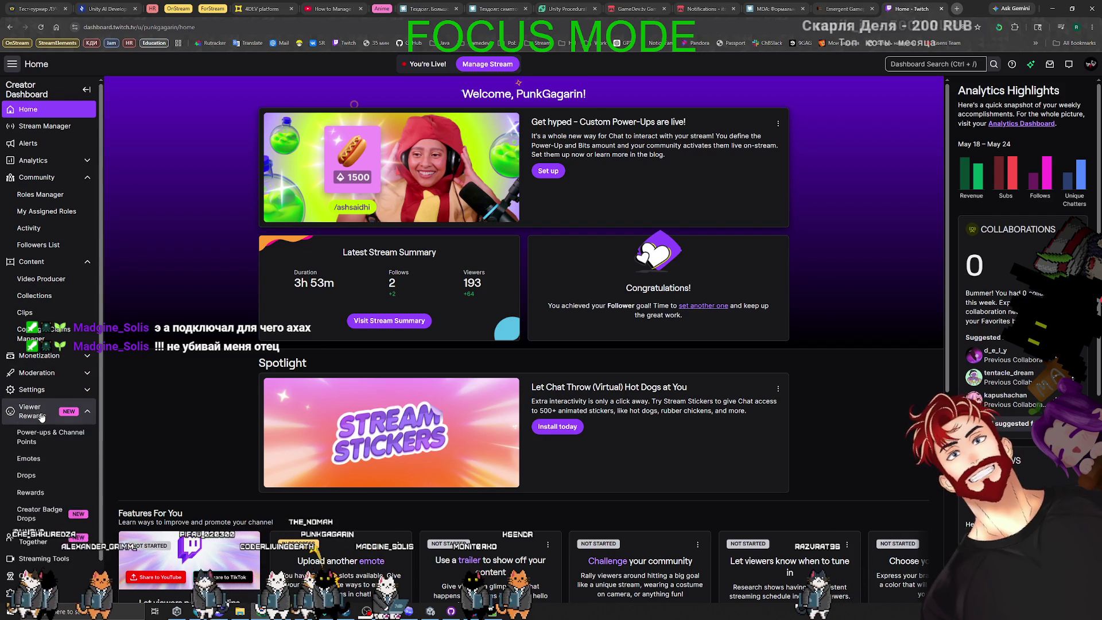
click(54, 447)
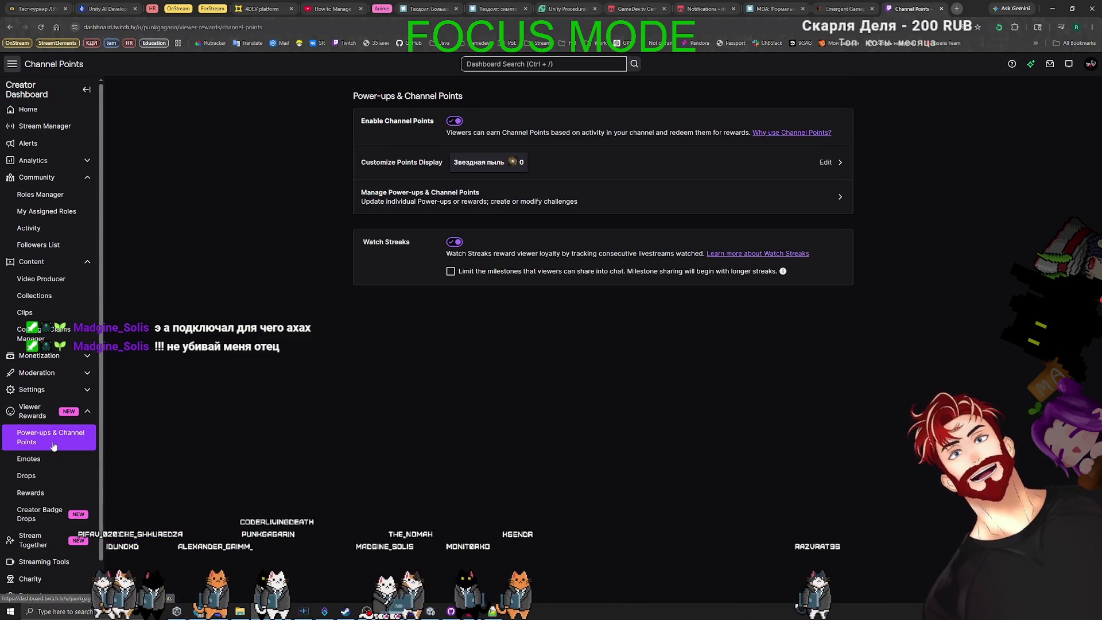
Review the power-ups and rewards list, then minimize Chrome and start the game in Unity
click(492, 201)
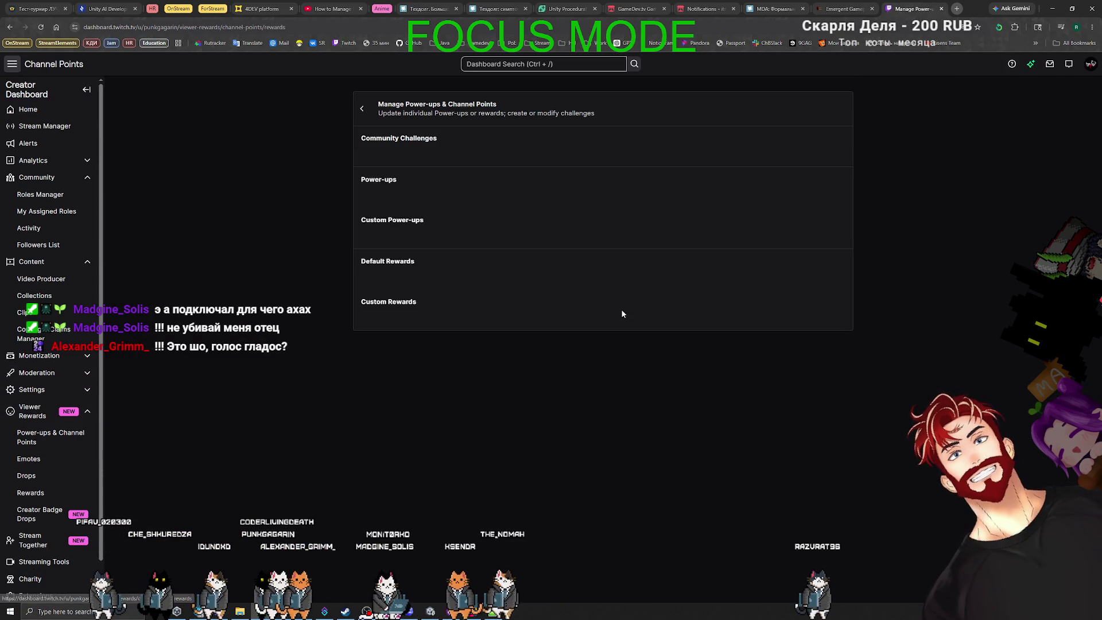
scroll(404, 380, down, 3)
scroll(404, 382, down, 15)
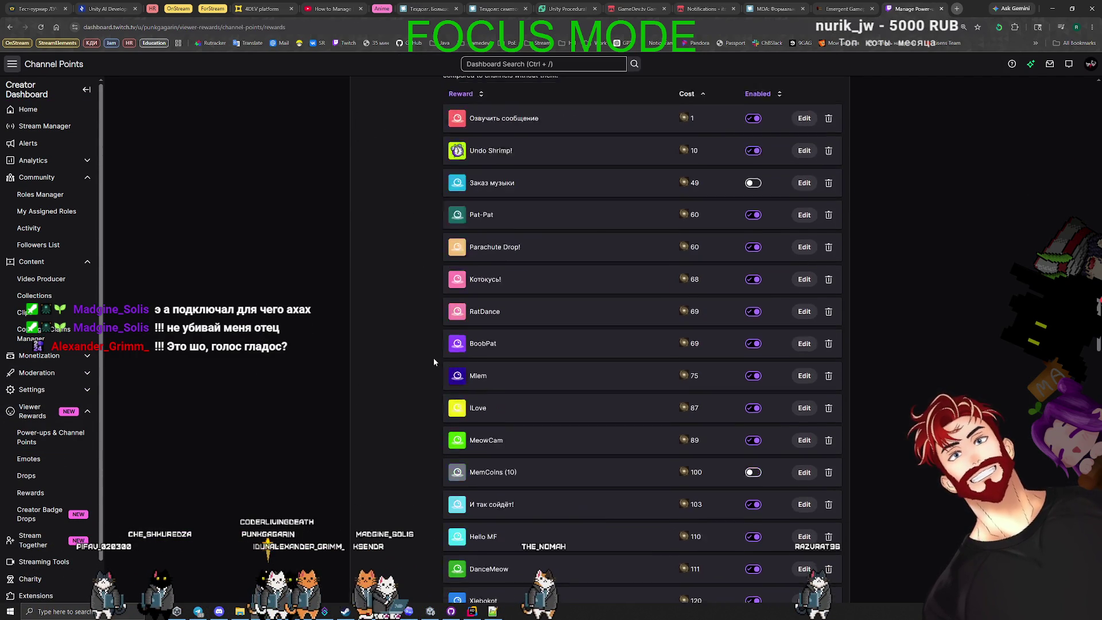
scroll(765, 242, up, 4)
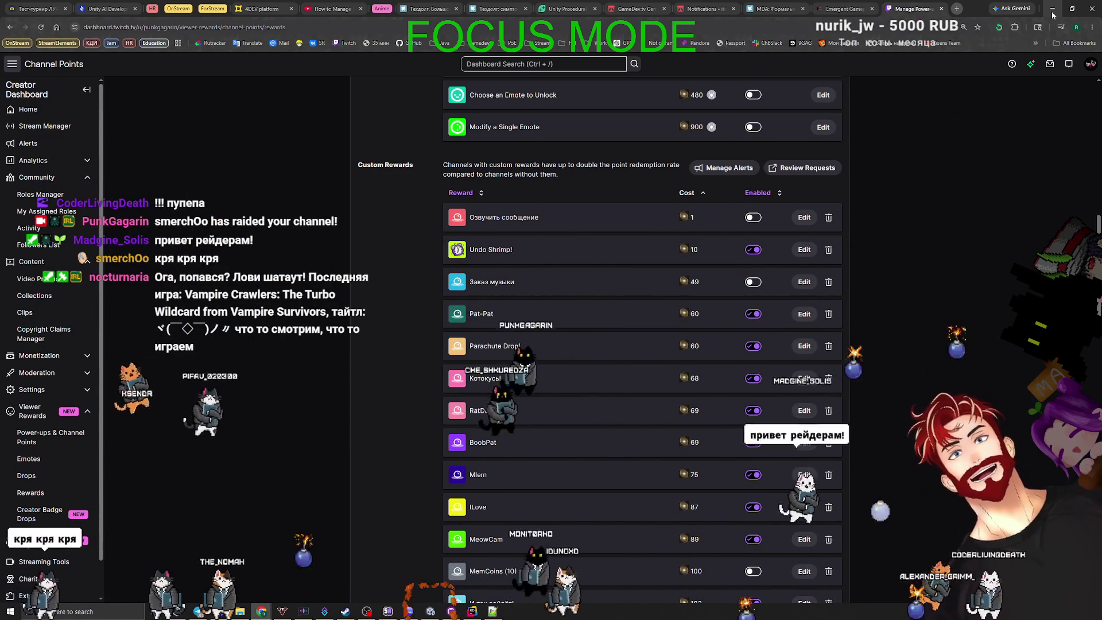
click(1053, 11)
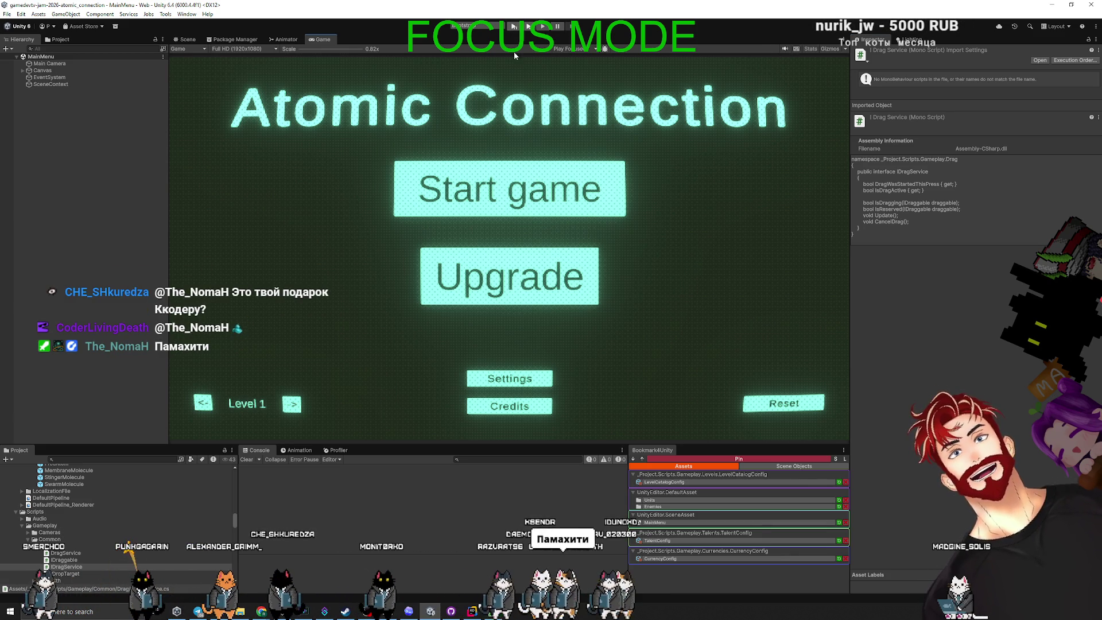
click(513, 27)
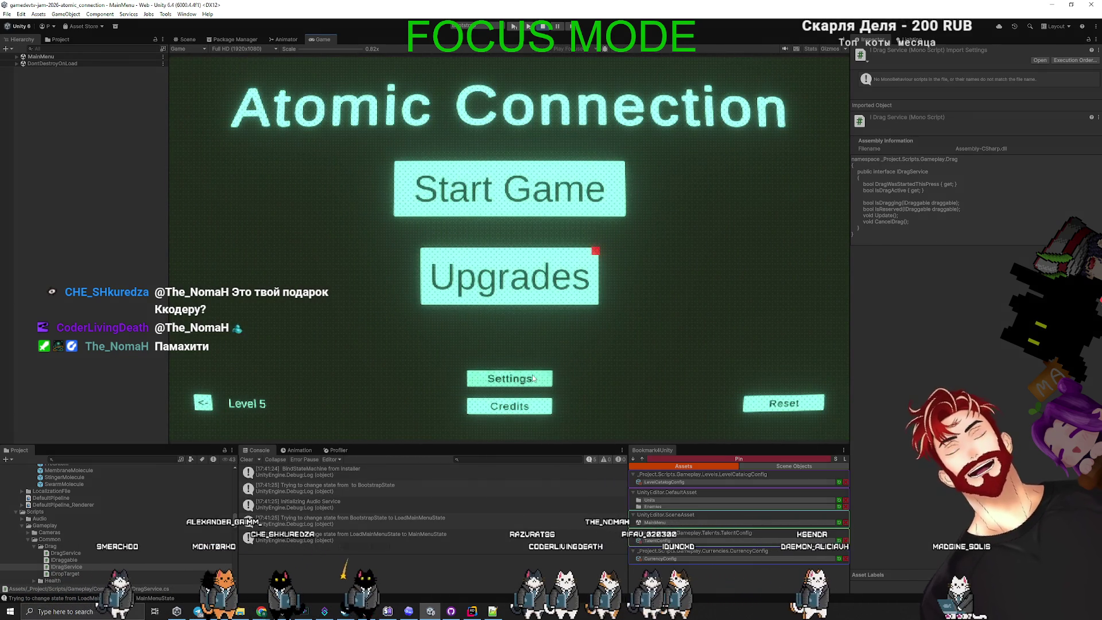
Turn the game's master volume to maximum in Settings and close back to the main menu
click(532, 377)
drag(576, 119, 676, 112)
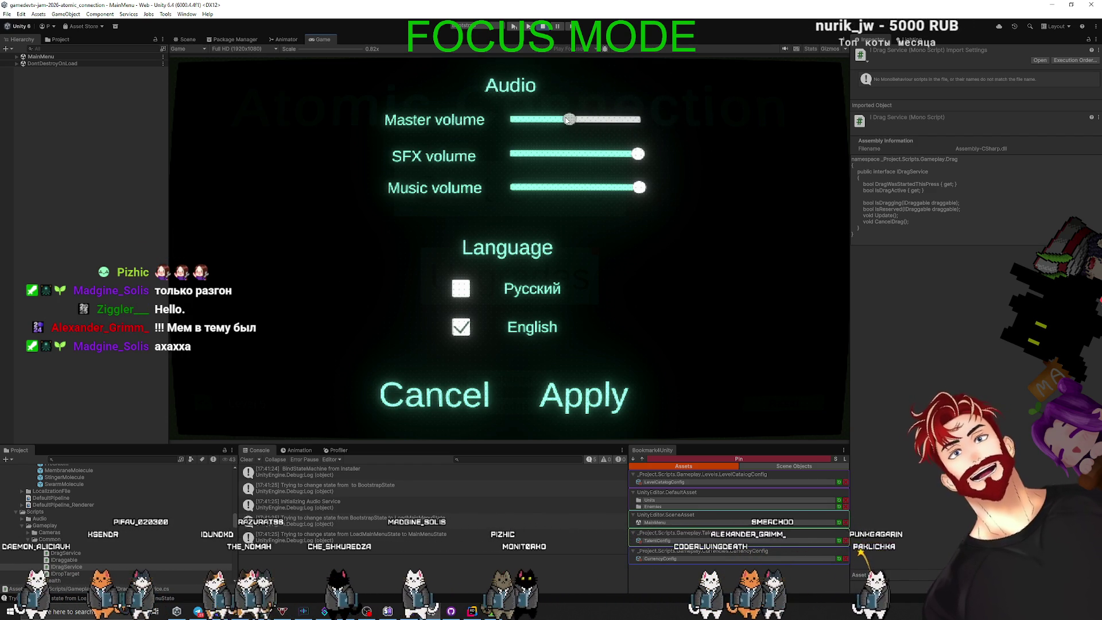
click(568, 397)
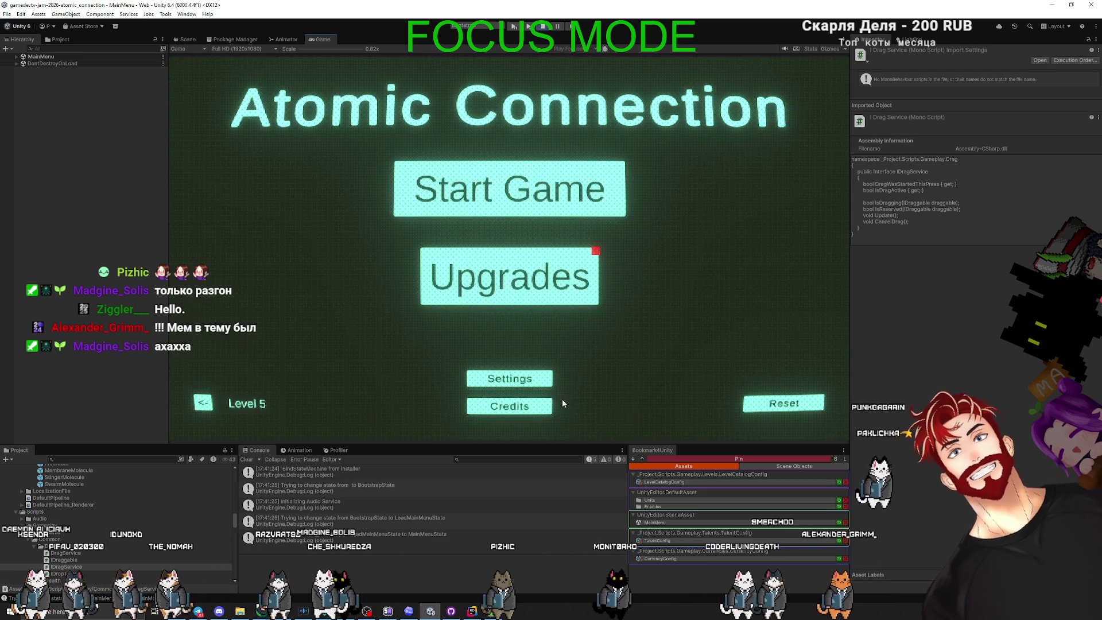
Glance at the Upgrades tree, then raise master volume slightly and apply it
click(551, 277)
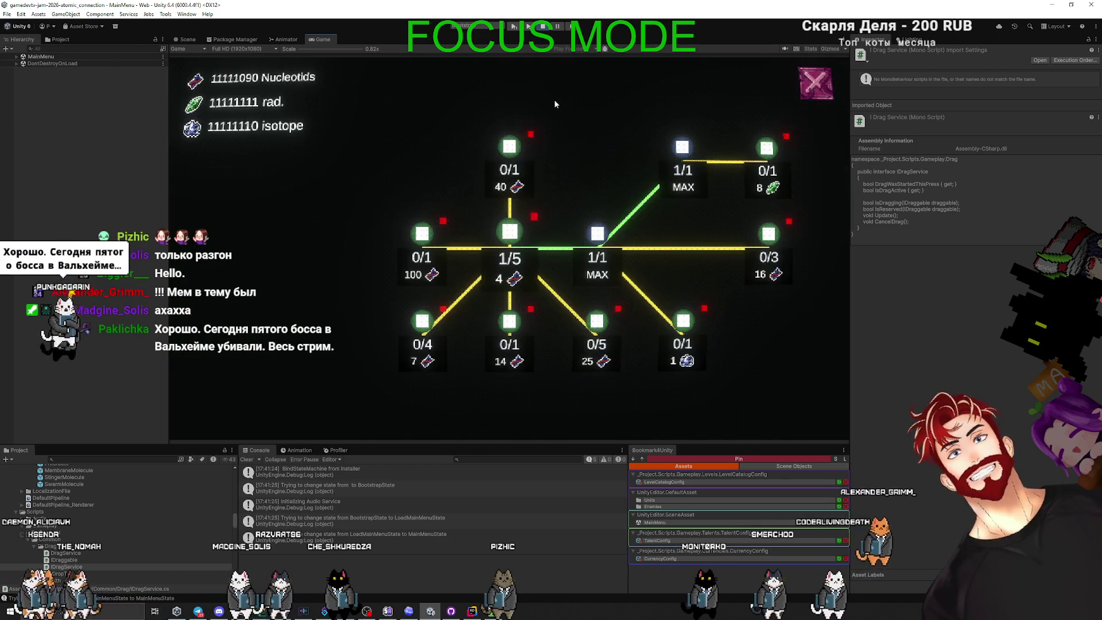
click(815, 83)
click(509, 377)
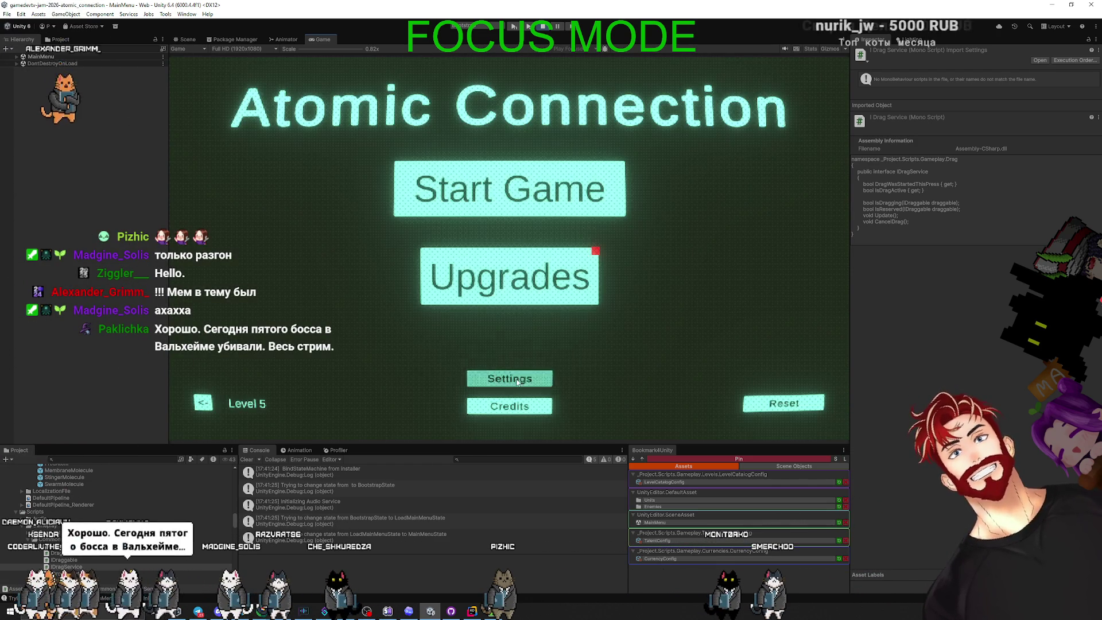
drag(585, 120, 597, 122)
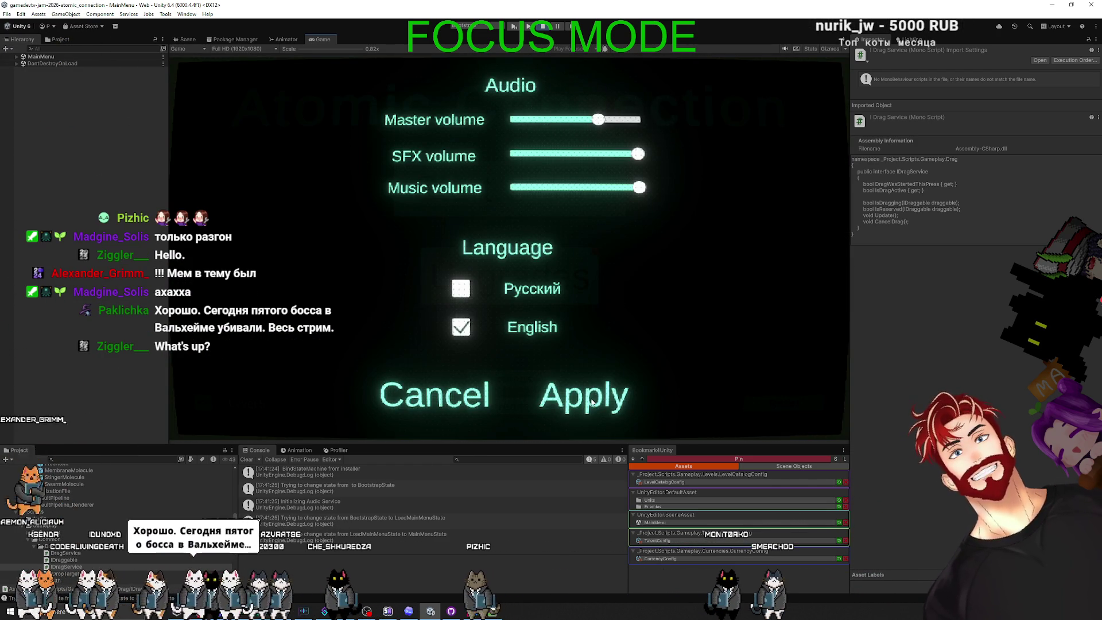
click(592, 400)
Play a round until the core is destroyed, return to the menu, and recheck Upgrades and Settings
click(542, 189)
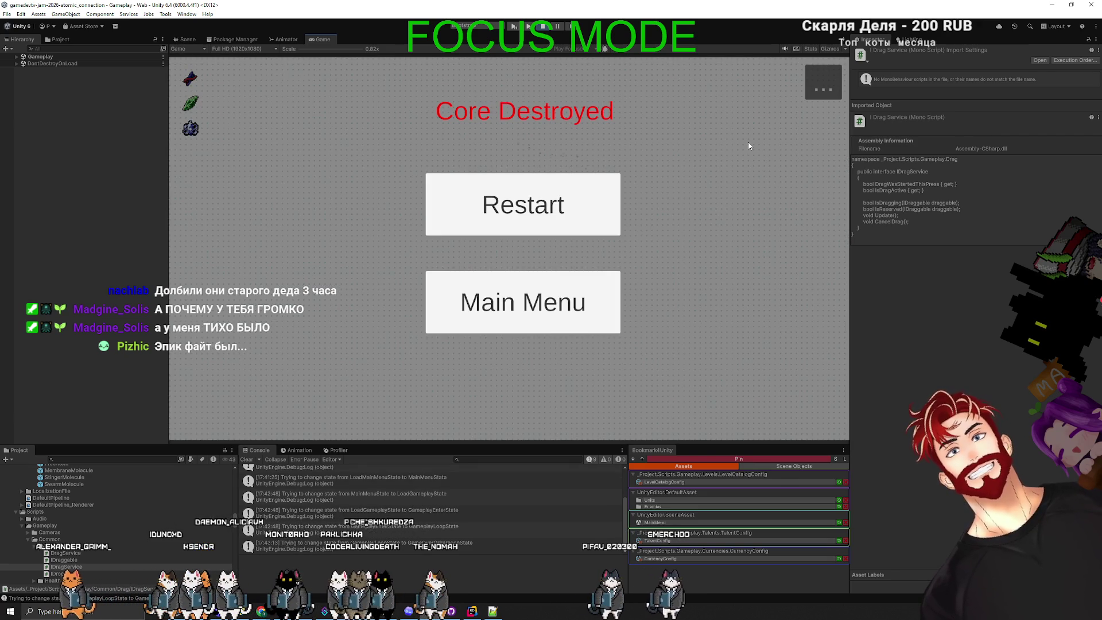
click(526, 310)
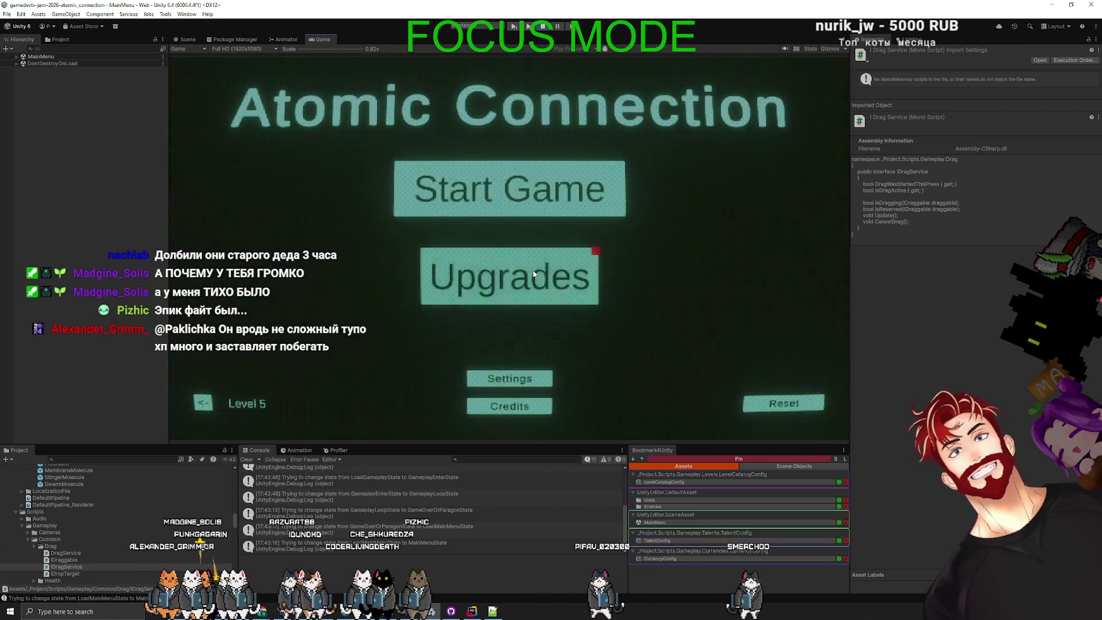
click(534, 274)
key(Escape)
click(510, 378)
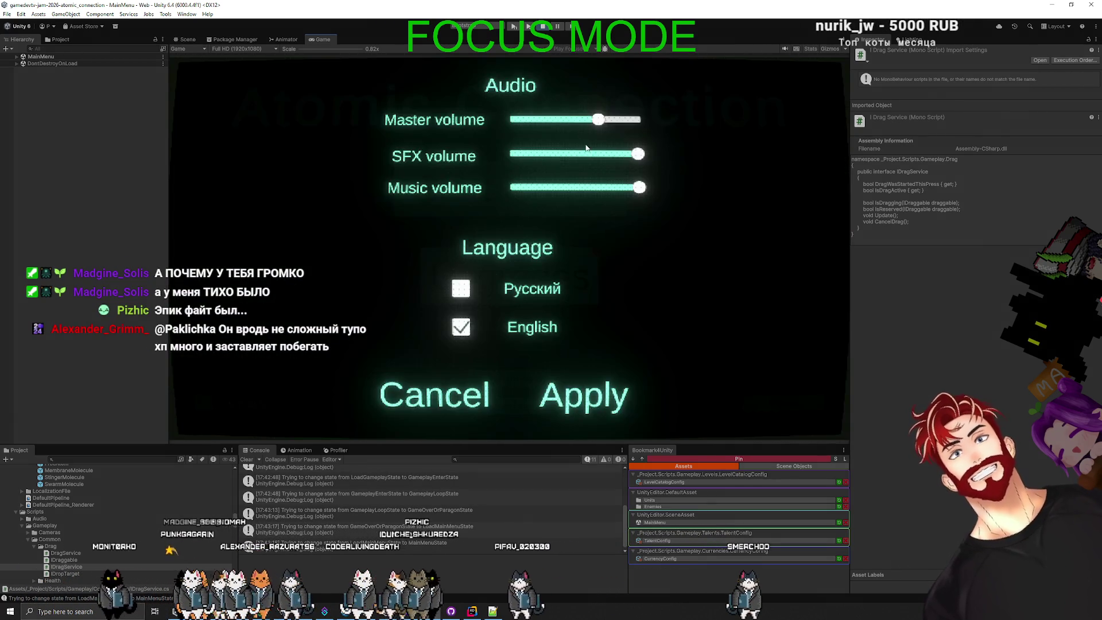
click(572, 398)
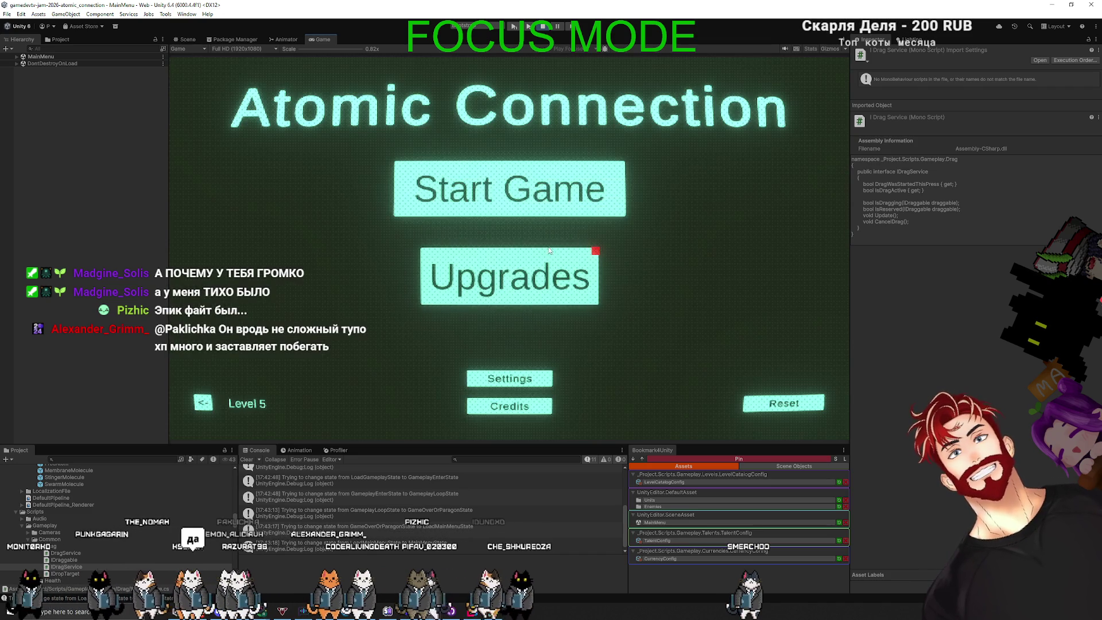
Start a new game, play until the core is destroyed, and restart the level
click(602, 207)
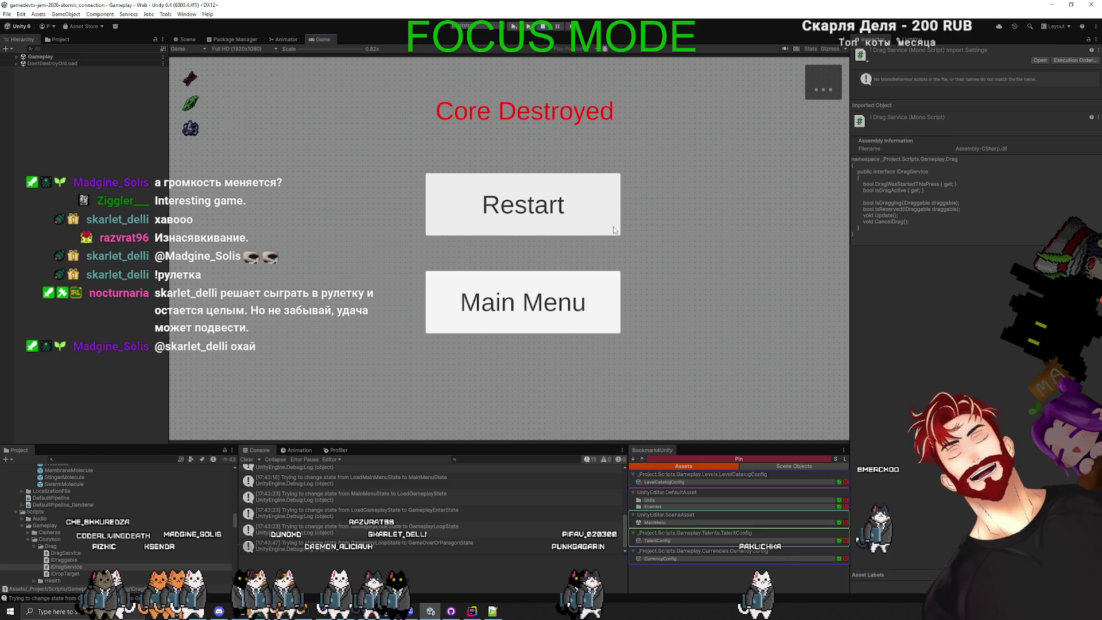
click(601, 225)
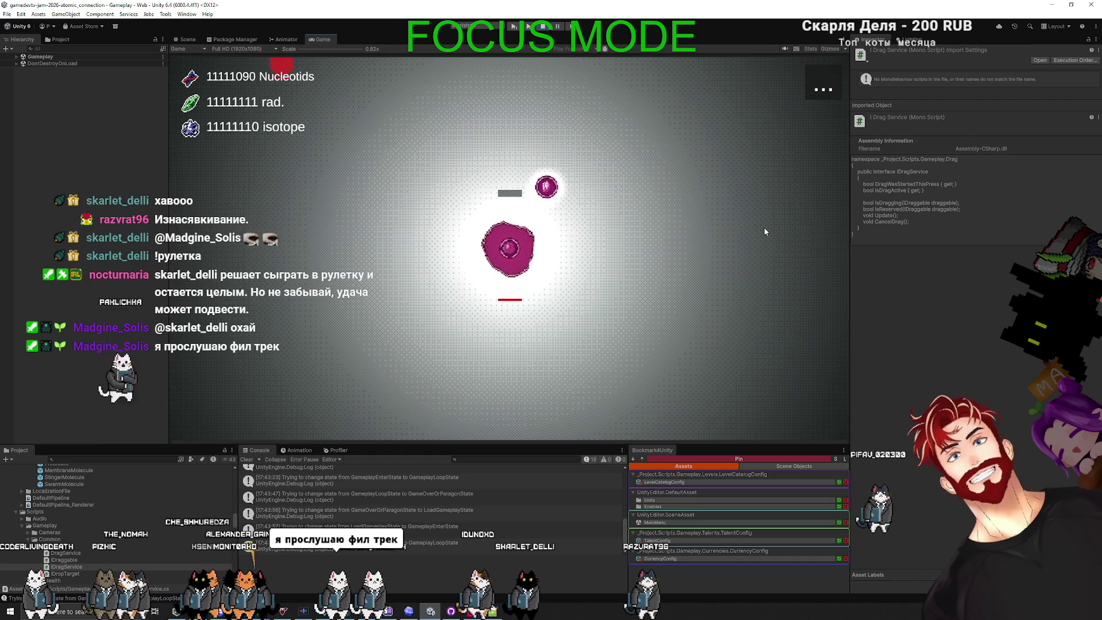
Link the large molecule upward and the left pink atom downward, then restart once the core is destroyed
mouse_move(510, 251)
mouse_down()
mouse_move(517, 193)
mouse_move(505, 194)
mouse_up()
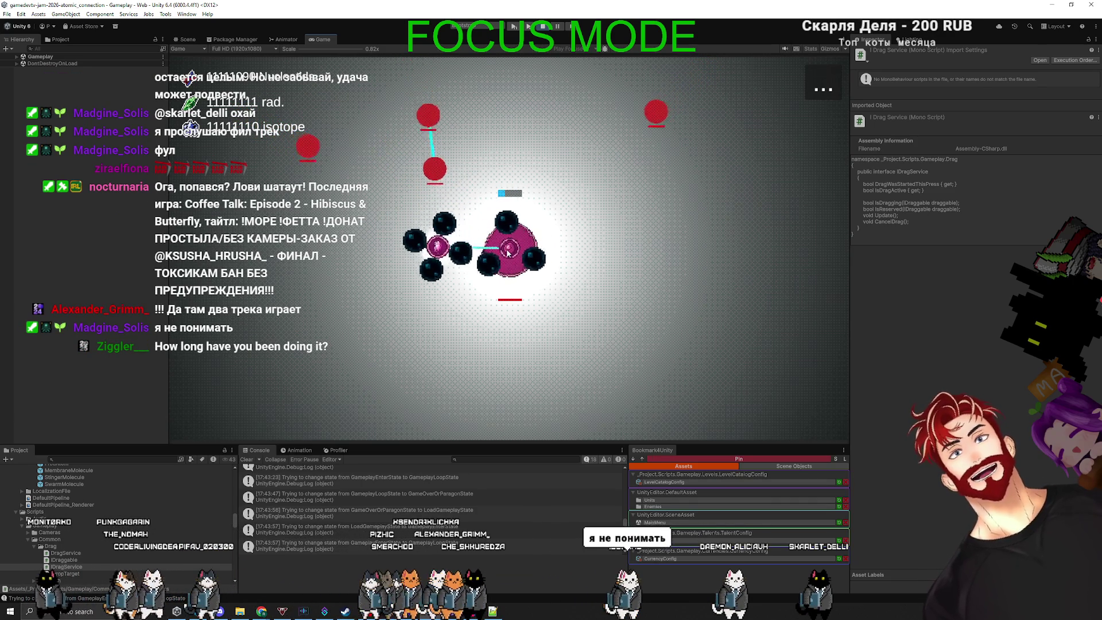
drag(439, 264, 441, 325)
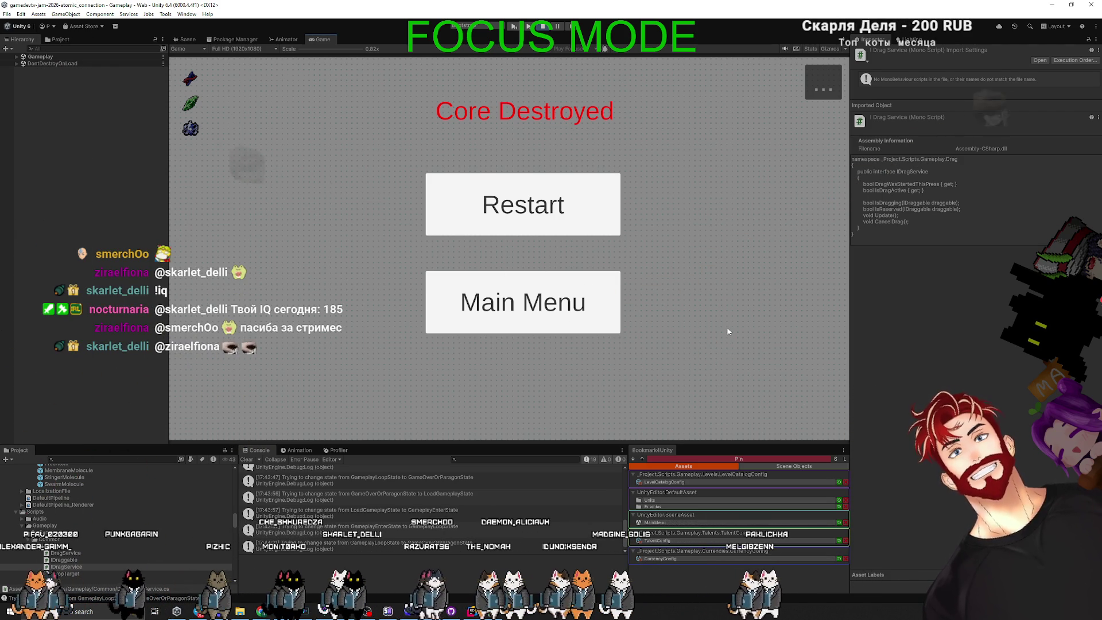
click(602, 229)
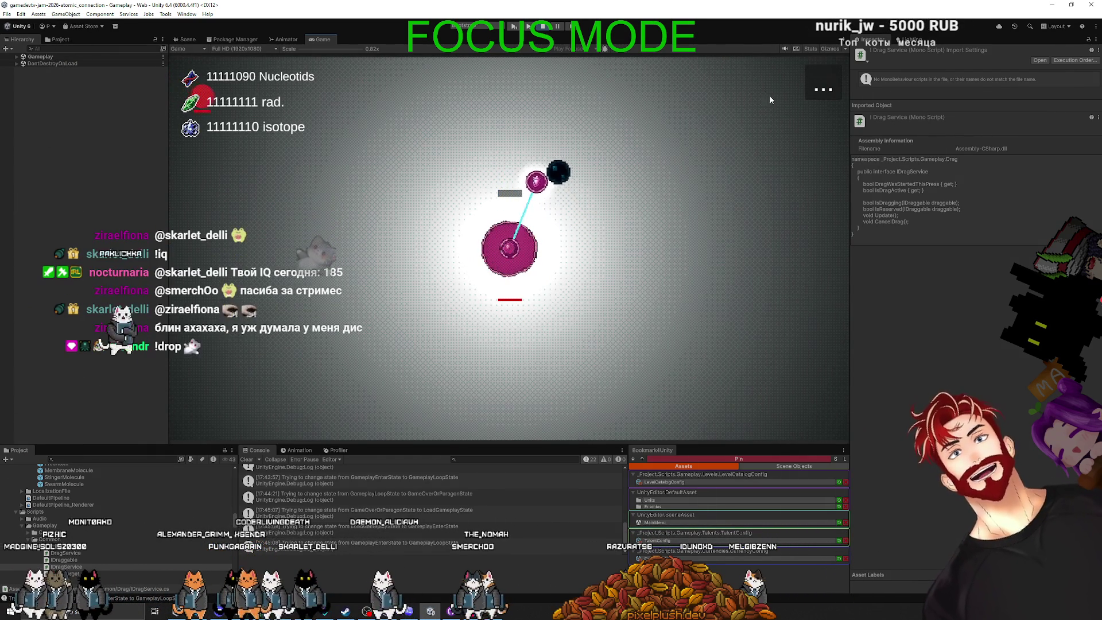
Stop Play mode to return to the MainMenu scene for editing
click(543, 28)
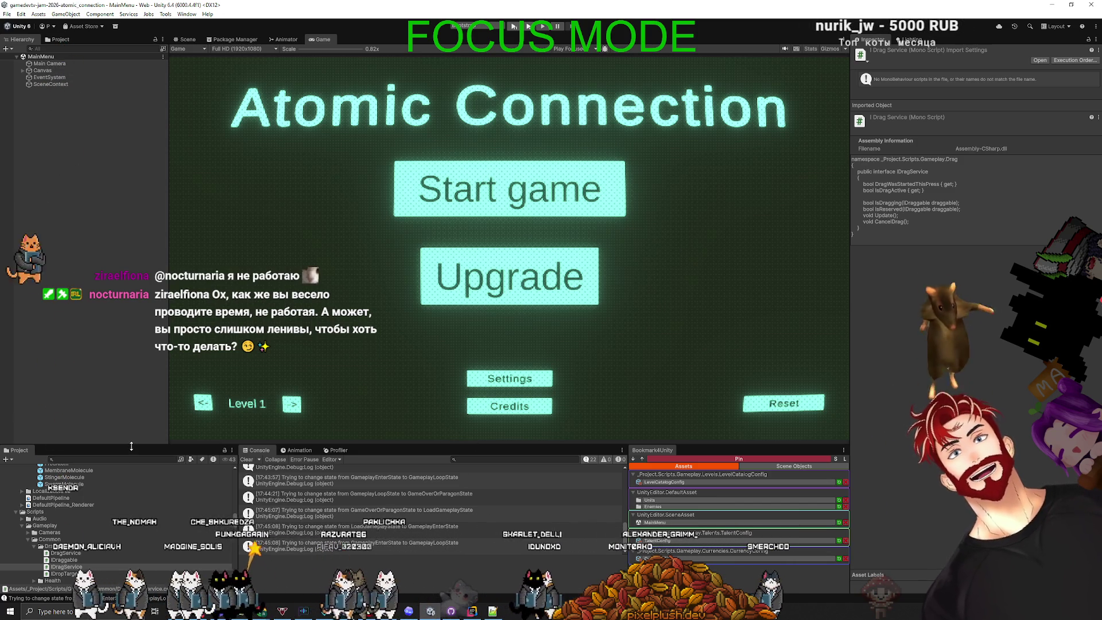
Set the FreeAtom prefab's Transform Scale Y from 2 to 1, then run the game
drag(146, 446, 145, 342)
scroll(141, 474, up, 5)
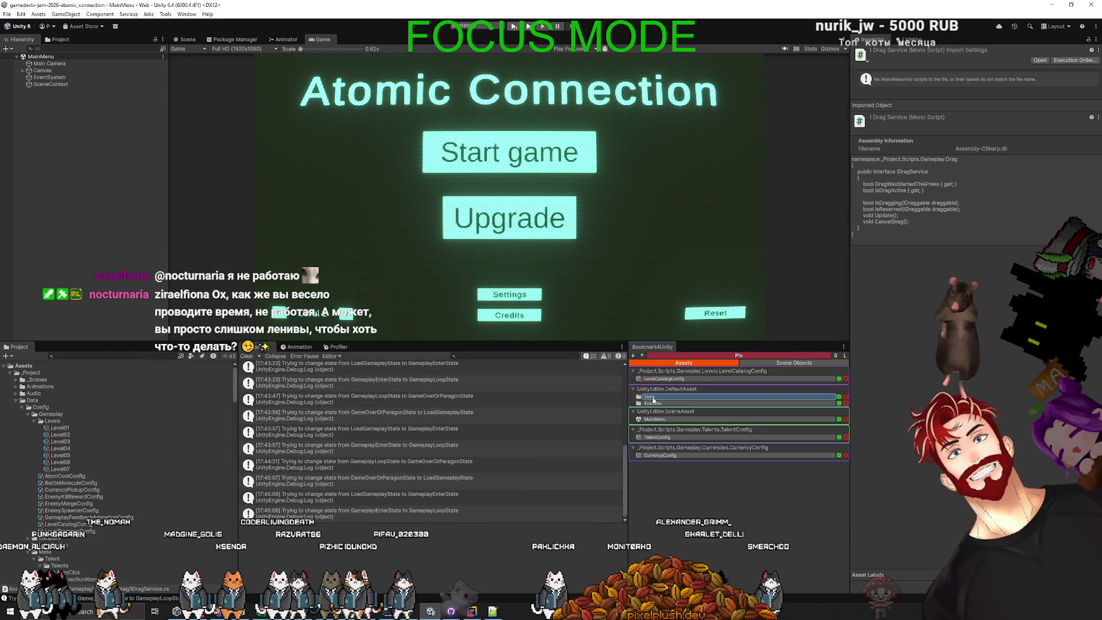
click(687, 397)
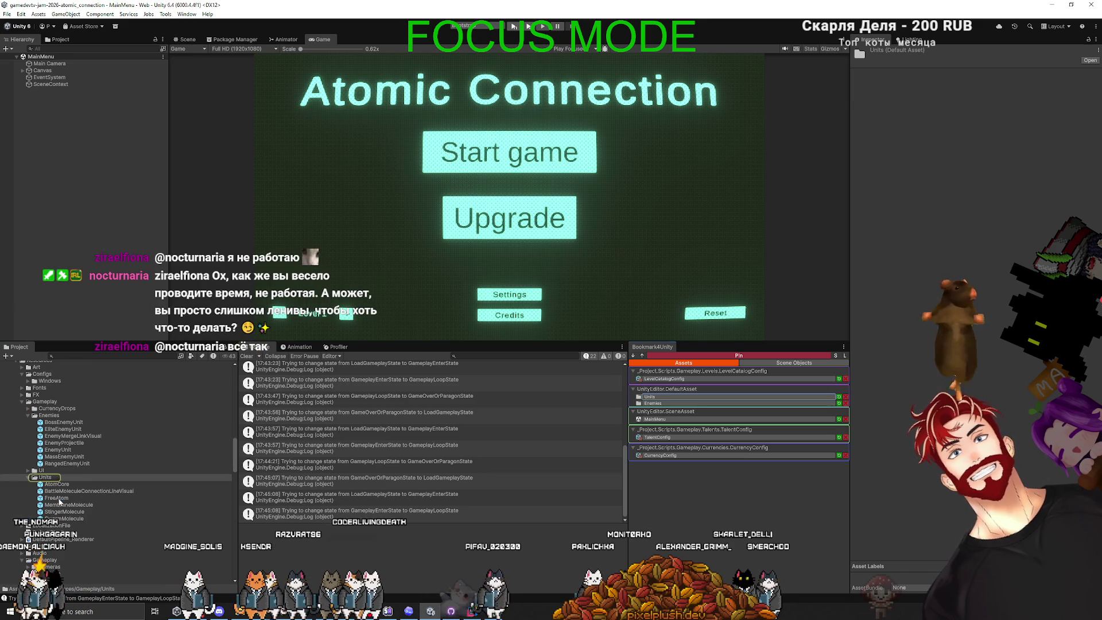
double_click(57, 498)
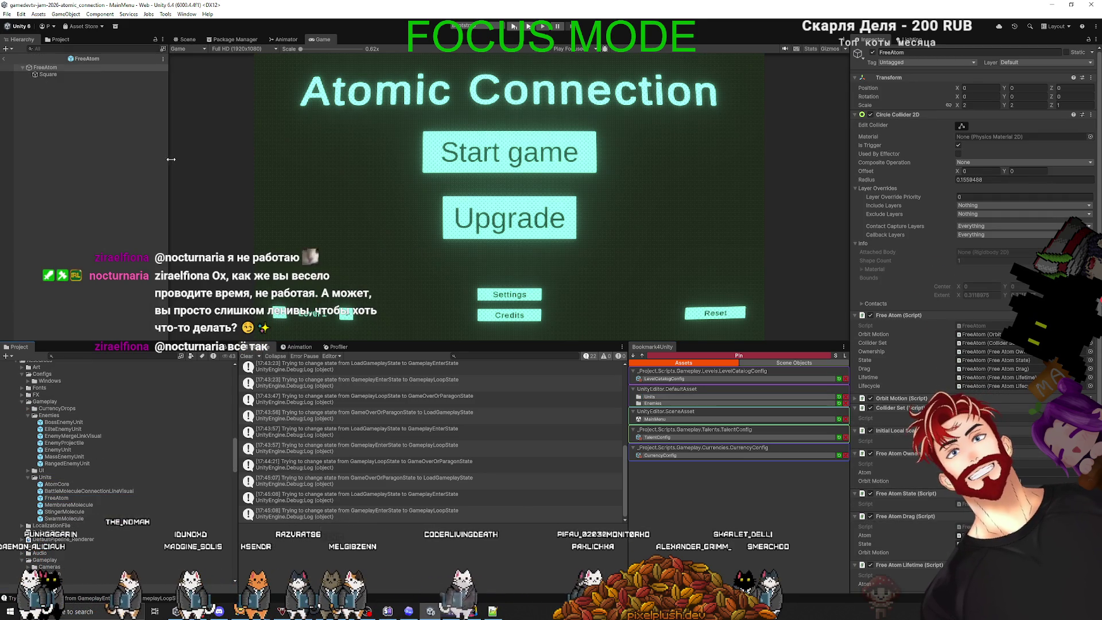
click(190, 41)
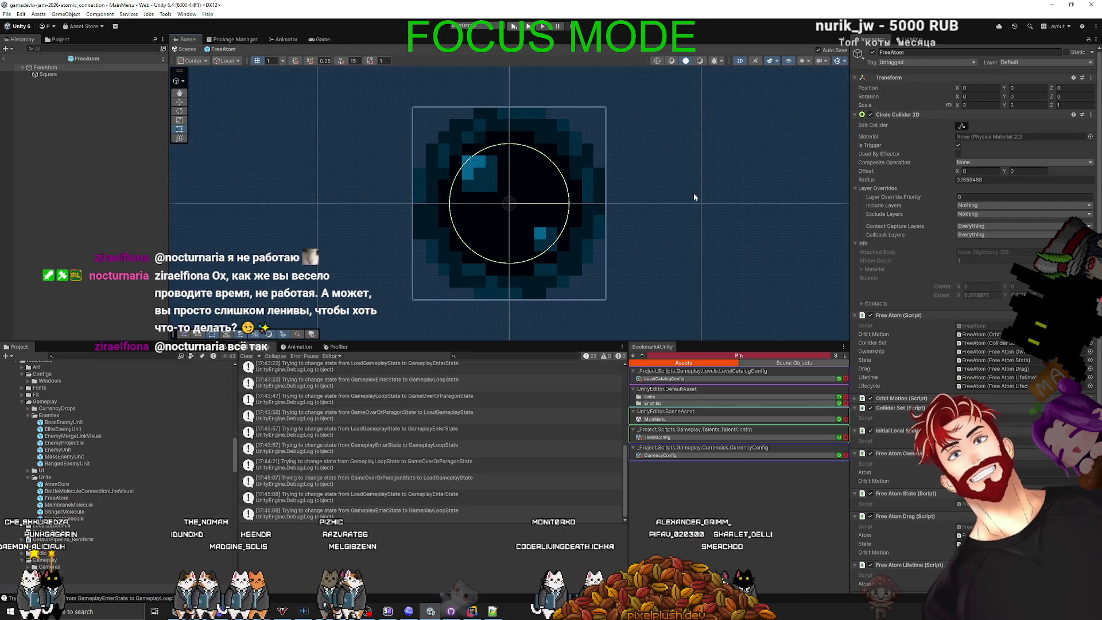
scroll(688, 194, down, 5)
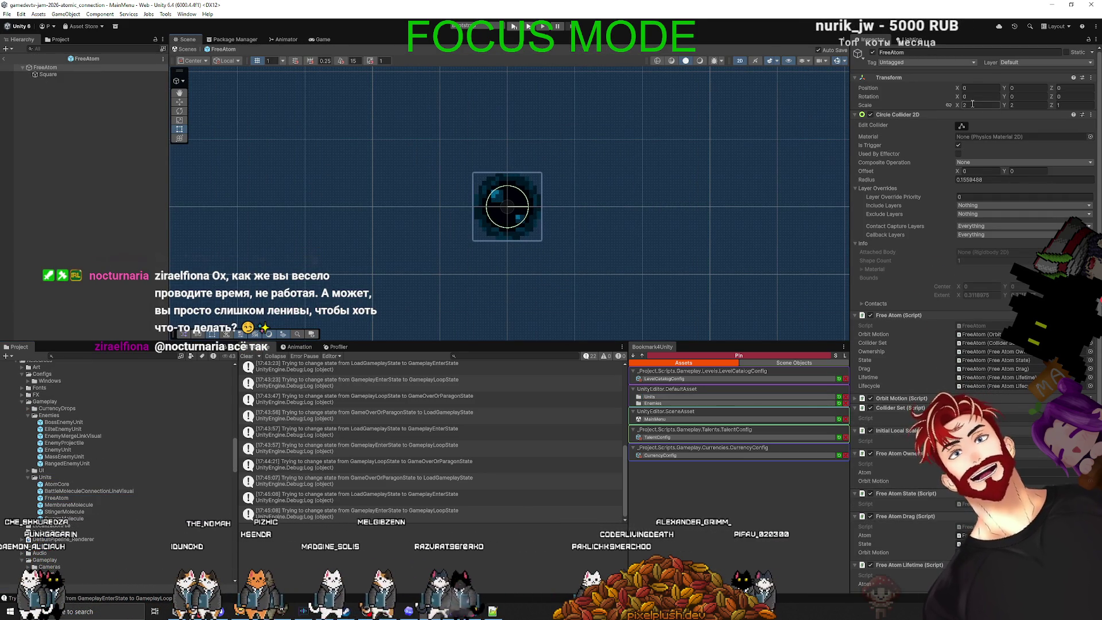
text(1)
click(113, 175)
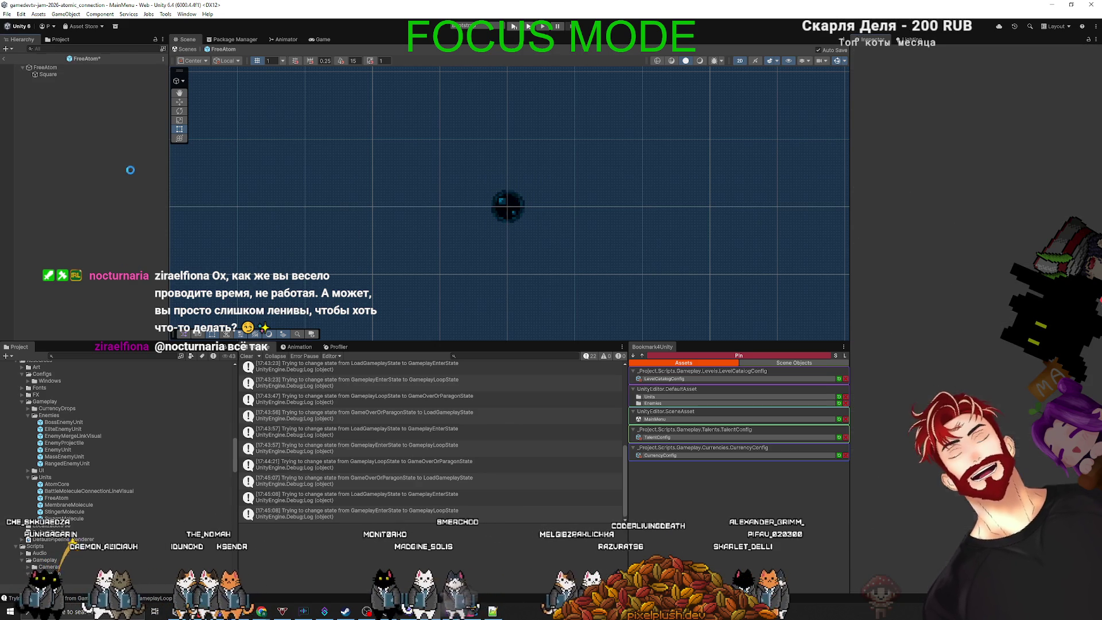
click(516, 30)
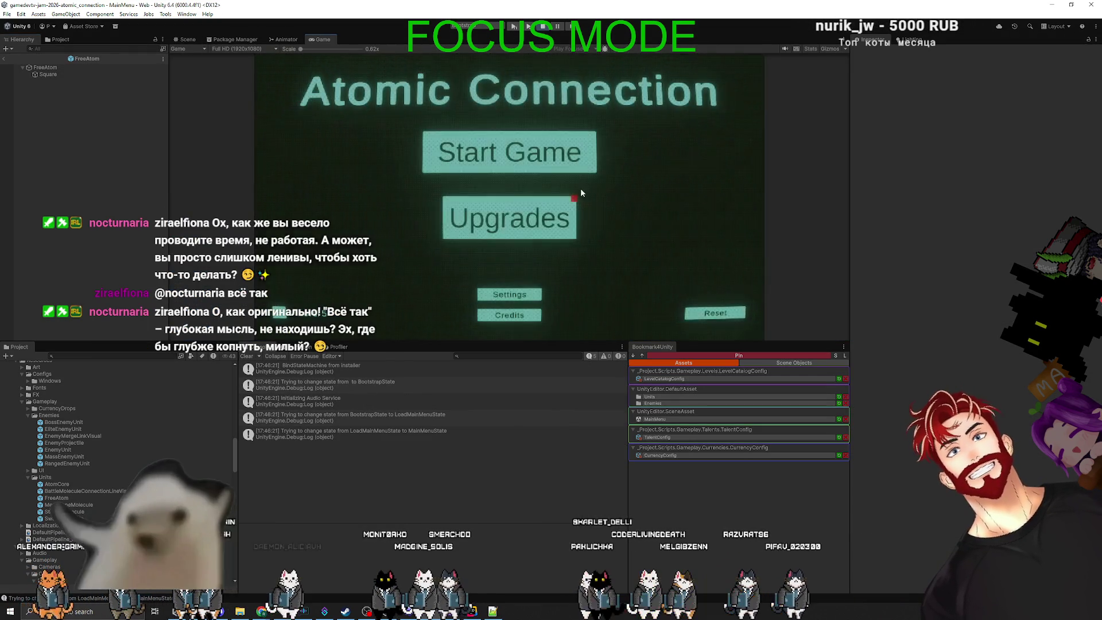
Start a game from the main menu and connect the central atom to the orbiting atom
click(526, 161)
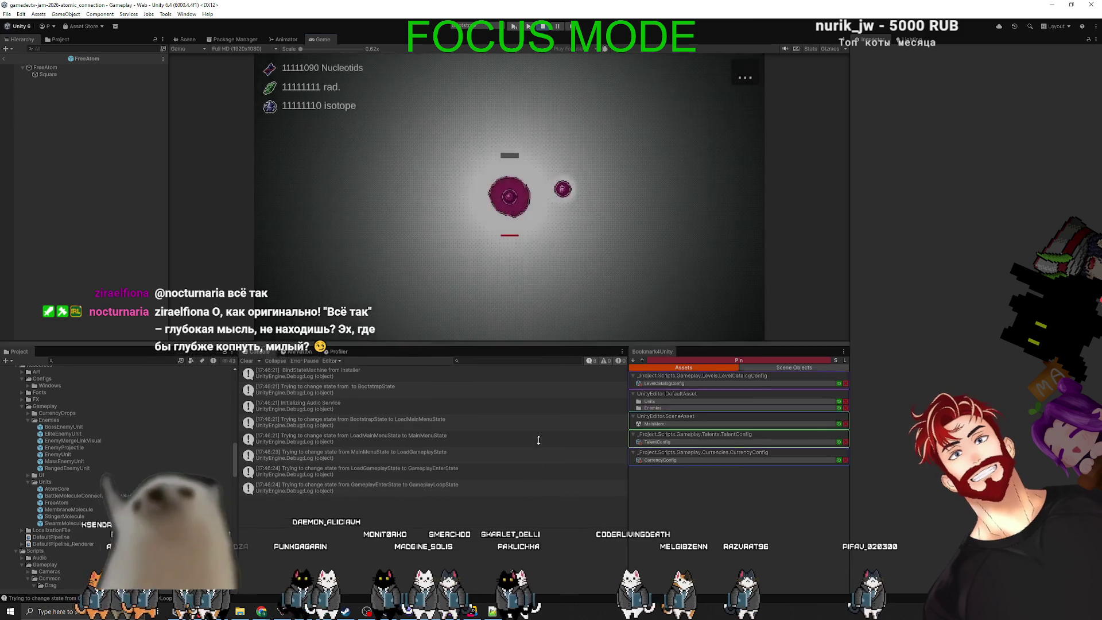
drag(550, 341, 550, 469)
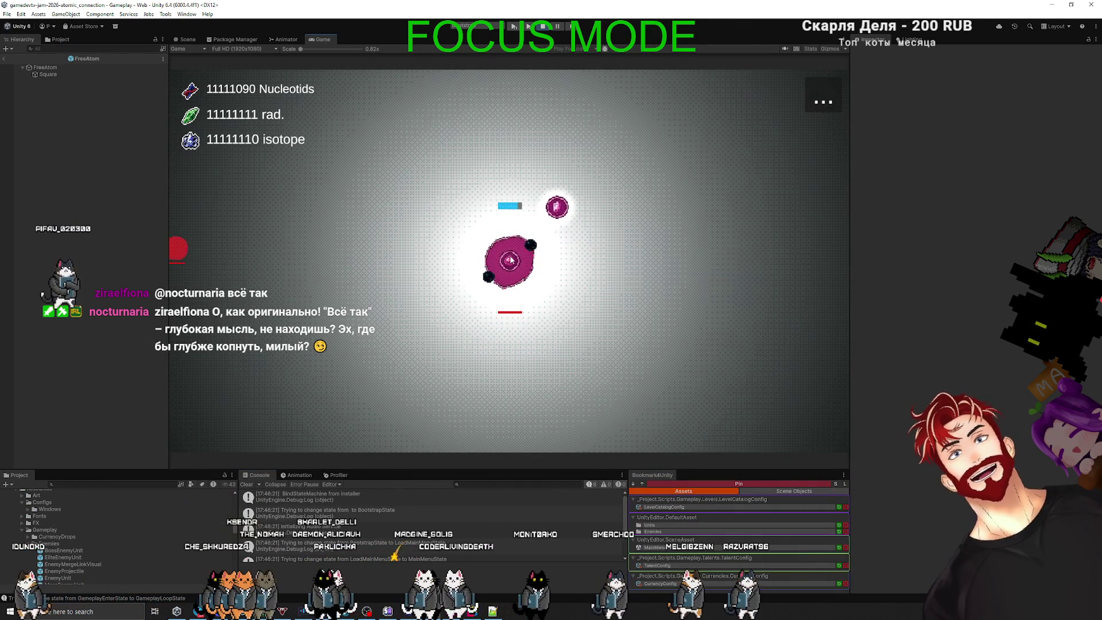
click(519, 246)
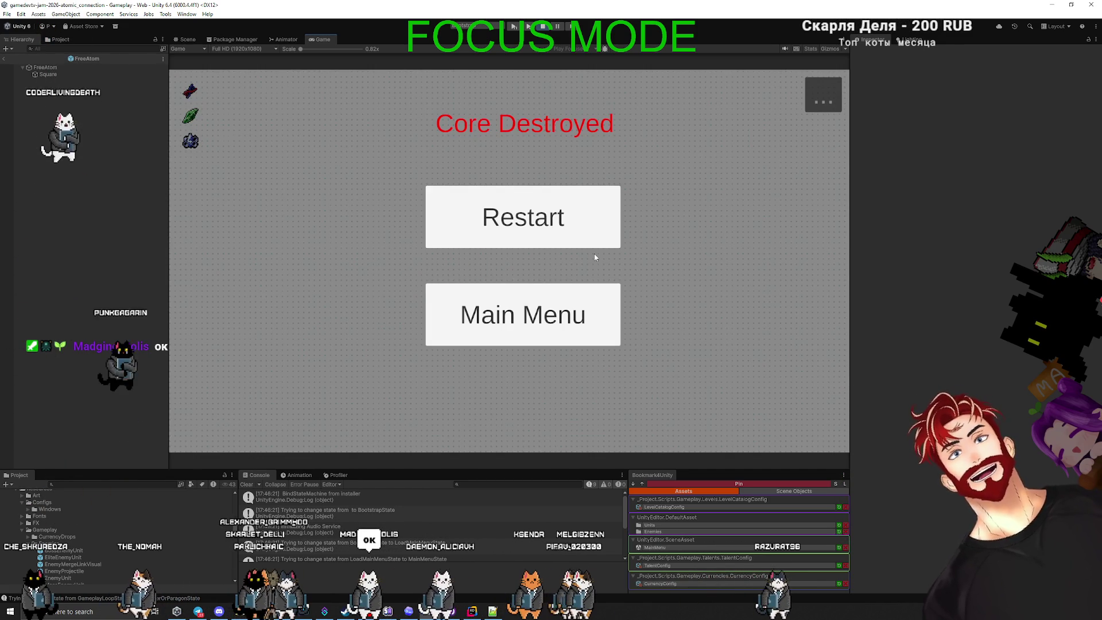
Return to the game's main menu, check its Settings panel, then resume editing the FreeAtom prefab
click(559, 311)
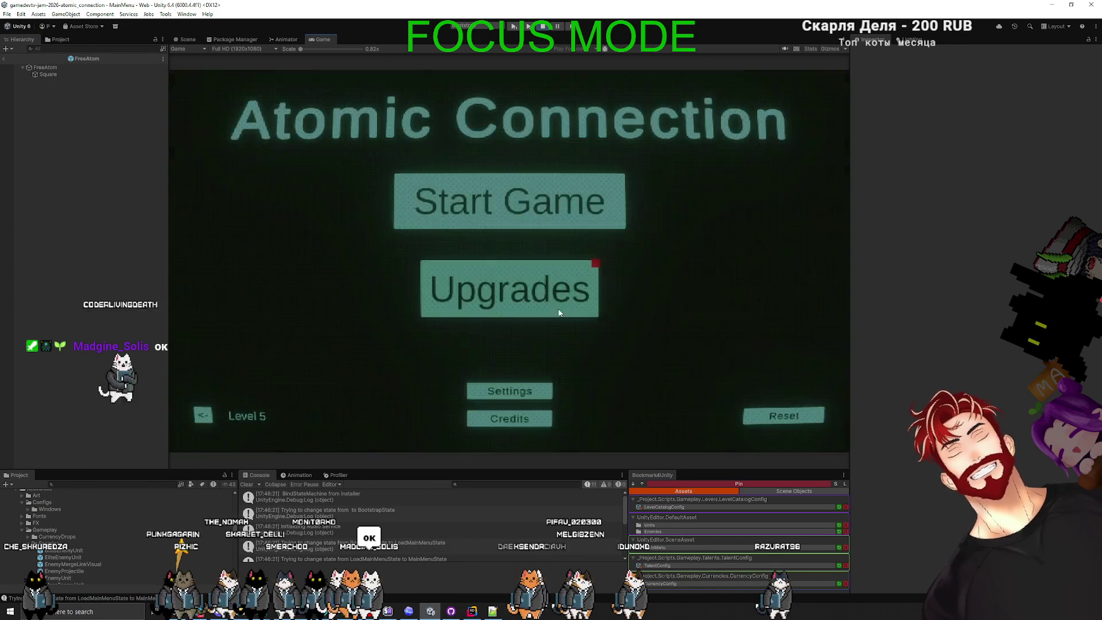
click(509, 389)
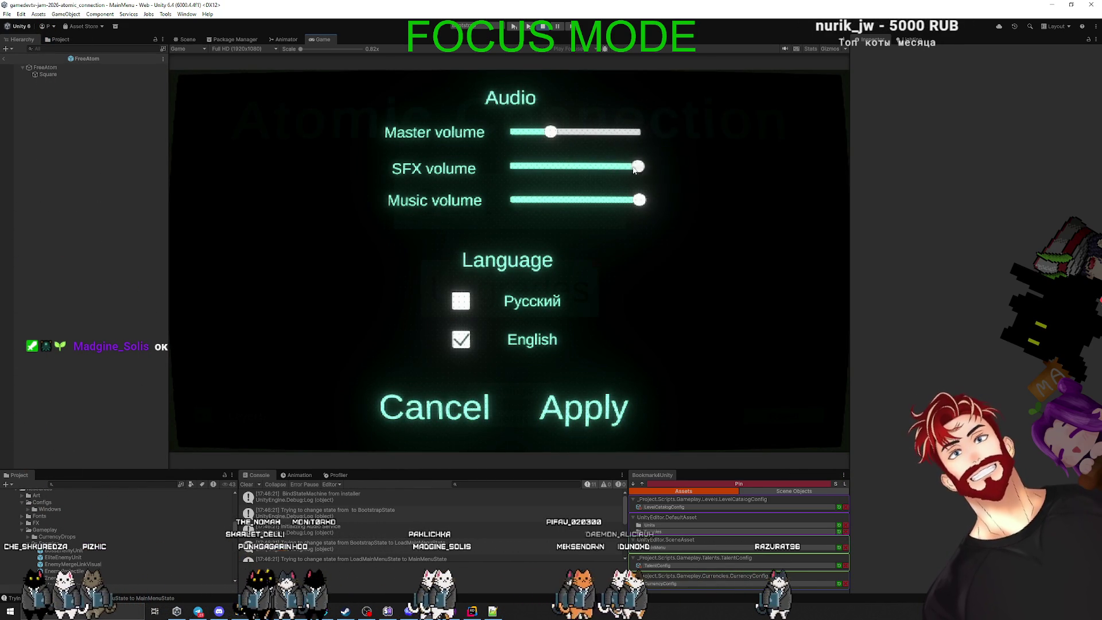
click(604, 414)
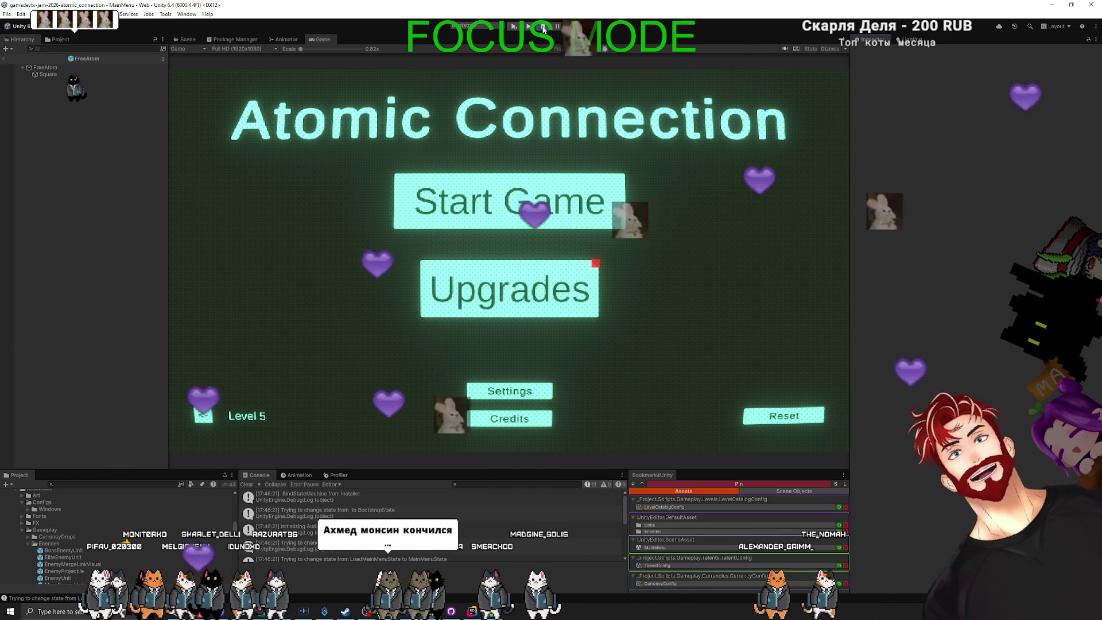
key(ctrl+1)
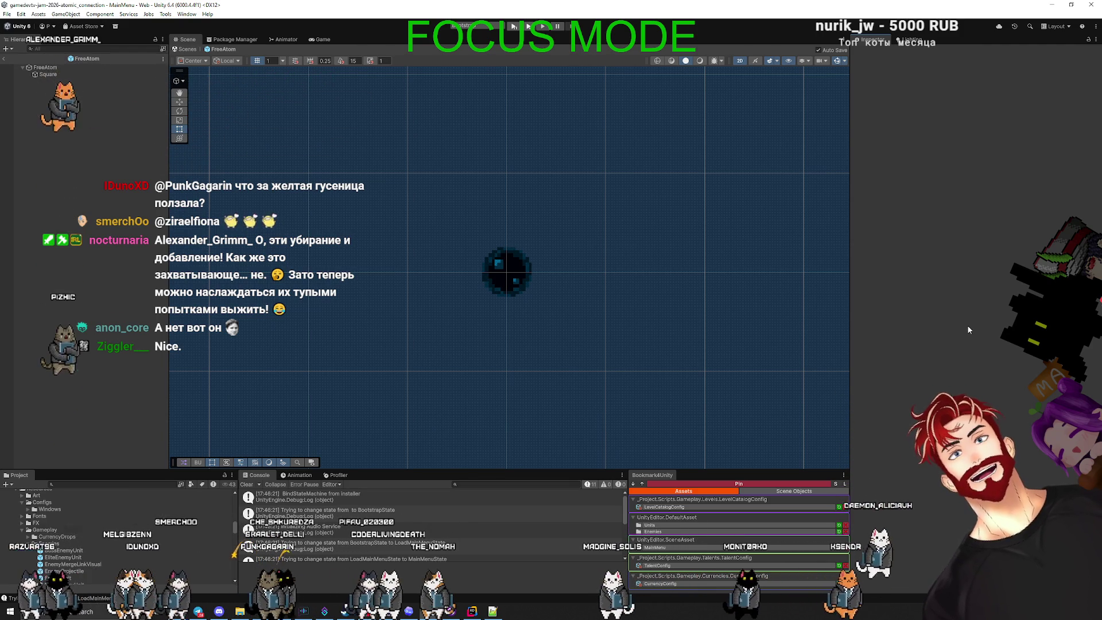
Clear the Console log messages and bring the Notepad++ window to the front
click(246, 484)
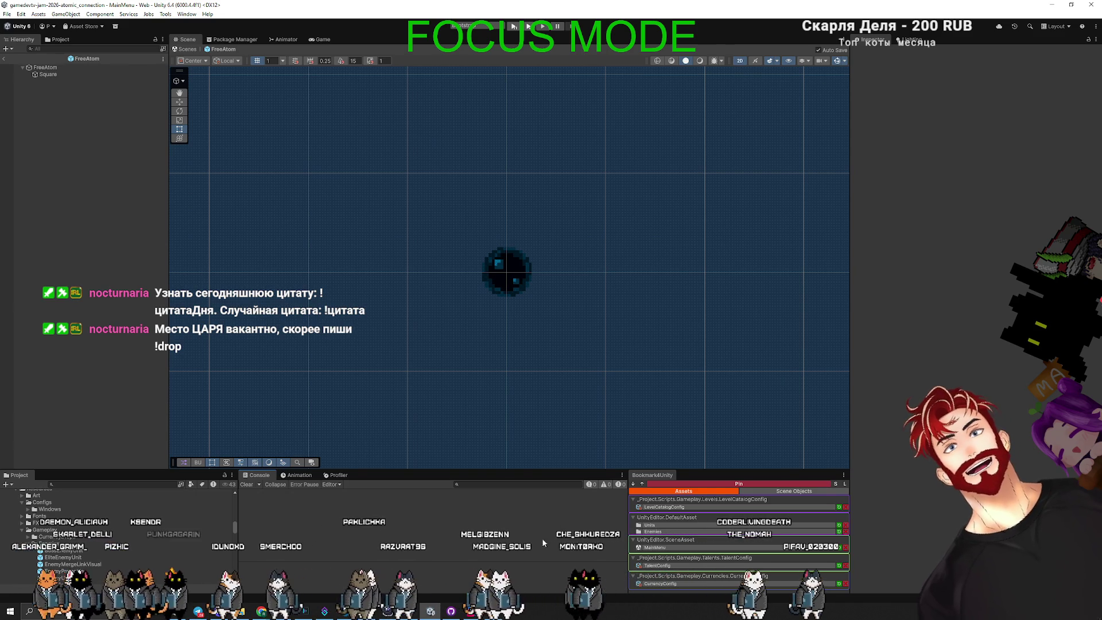
click(503, 612)
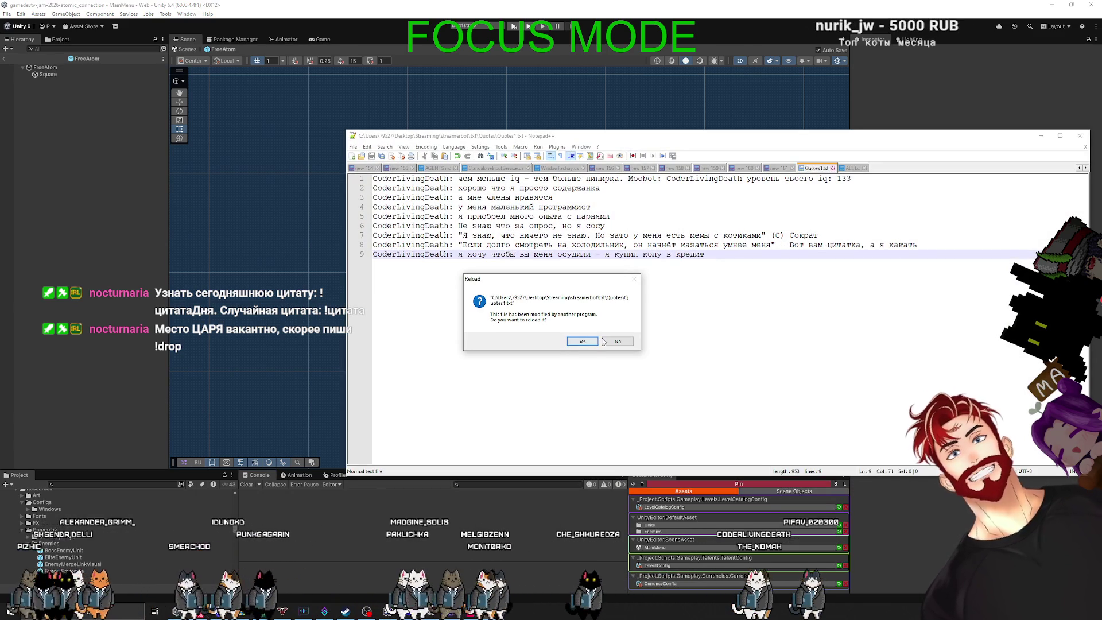
Reload the externally changed Quotes1.txt and switch to the 161 level-1 notes
click(578, 342)
click(781, 170)
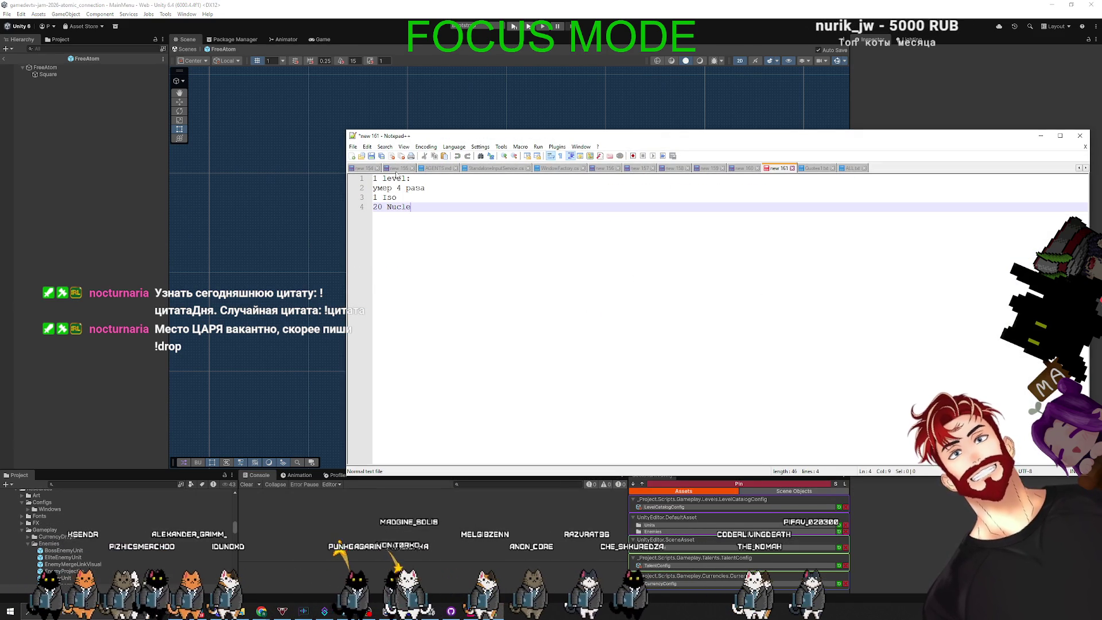
click(433, 187)
Change line 4 from '20 Nucle' to '20 DNA', then go back to Unity
click(410, 197)
drag(410, 206, 344, 205)
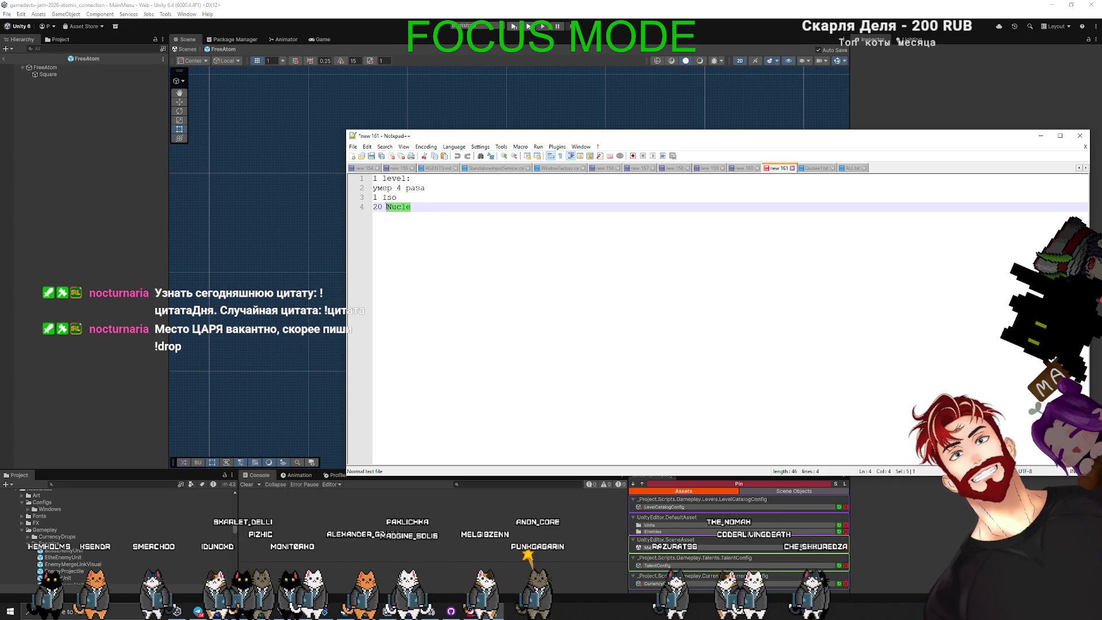
key(BackSpace)
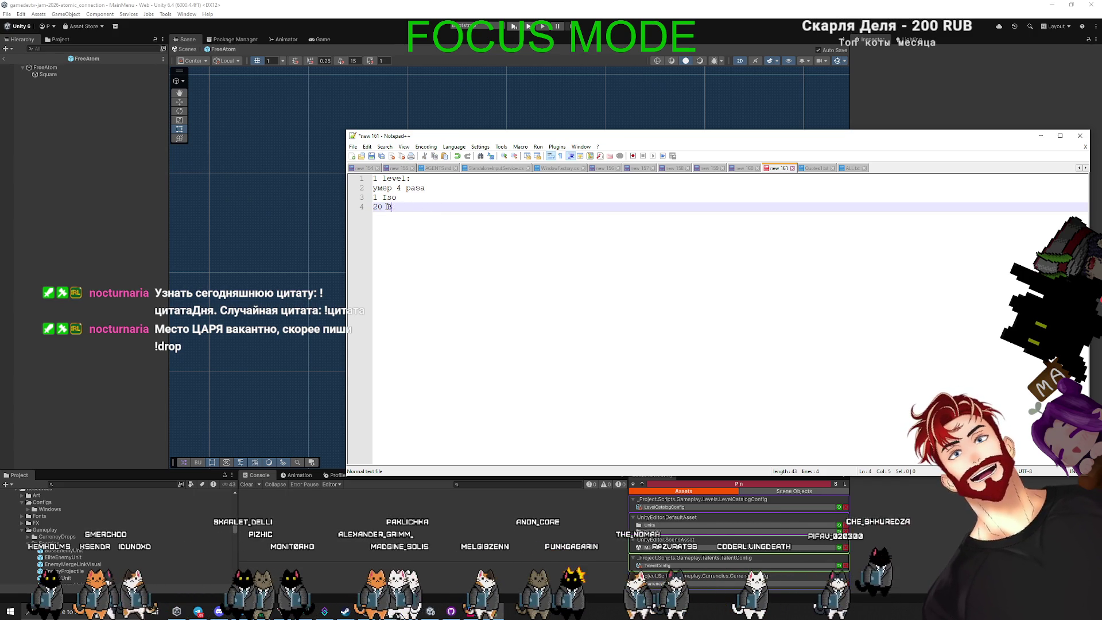
text(DNA)
key(Return)
key(Return)
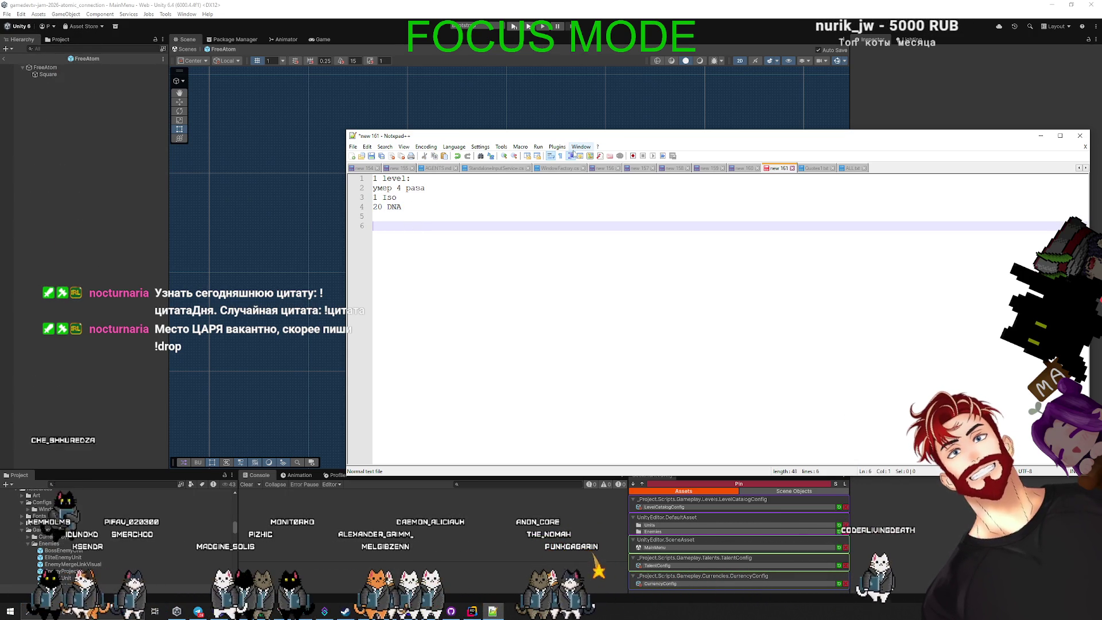
click(710, 4)
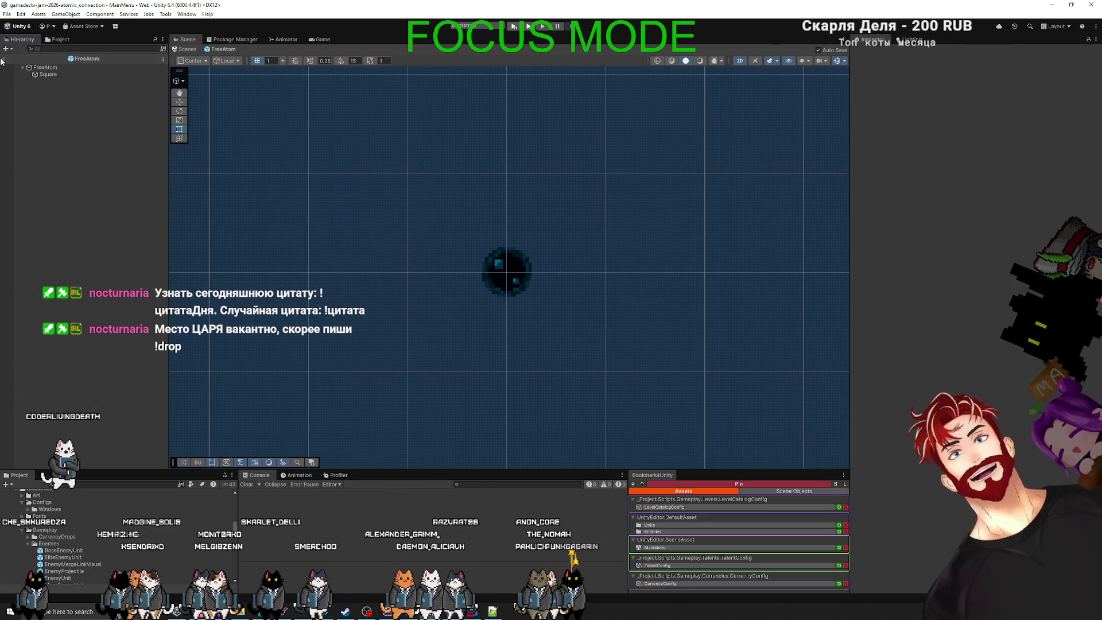
Leave FreeAtom prefab mode and browse the Config/Gameplay/Levels configs in a taller Project panel
click(185, 49)
drag(493, 467, 492, 321)
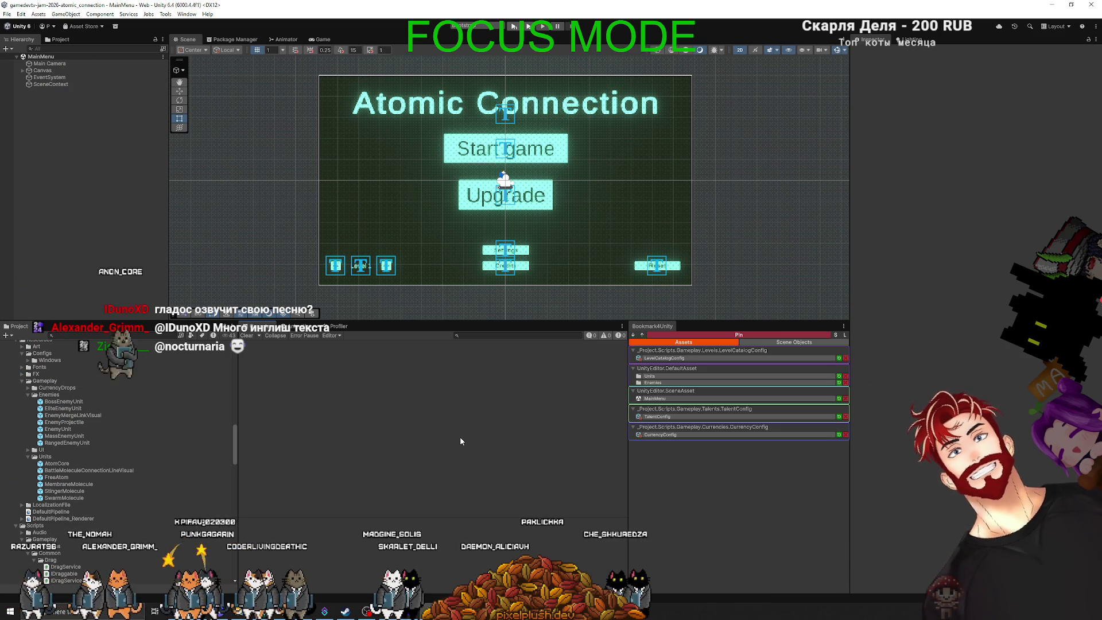
scroll(95, 487, up, 5)
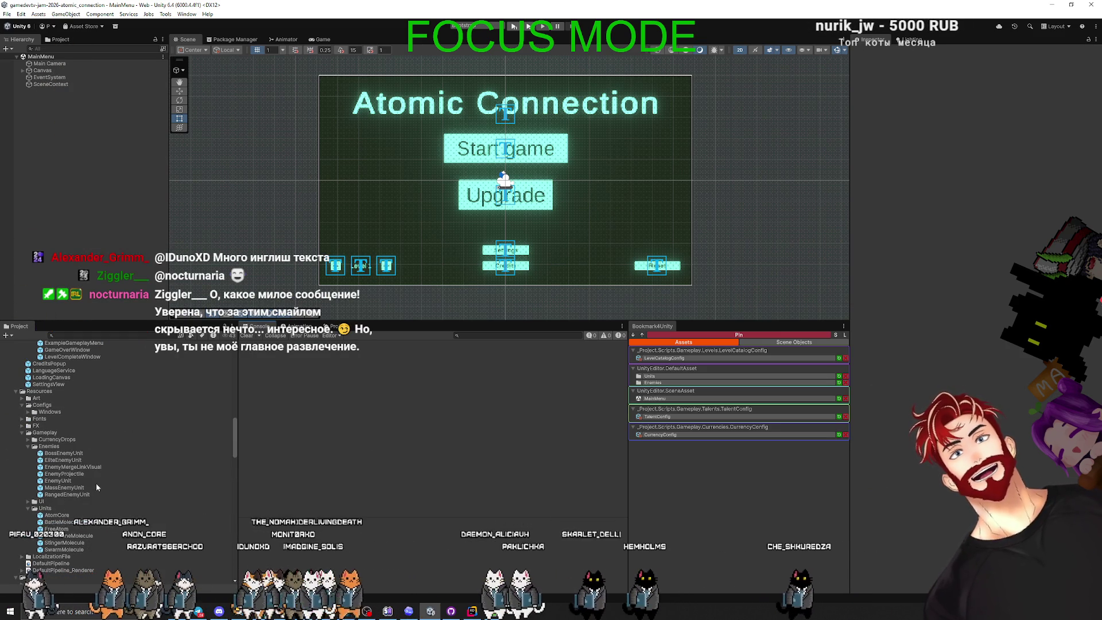
scroll(95, 486, up, 5)
scroll(96, 483, up, 10)
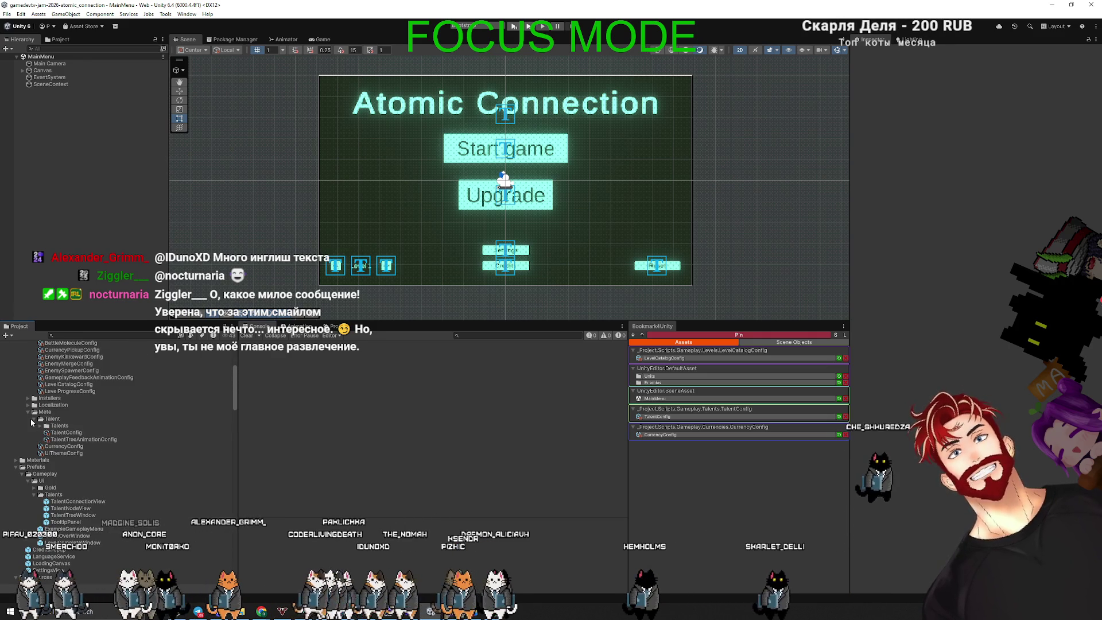
scroll(34, 422, up, 5)
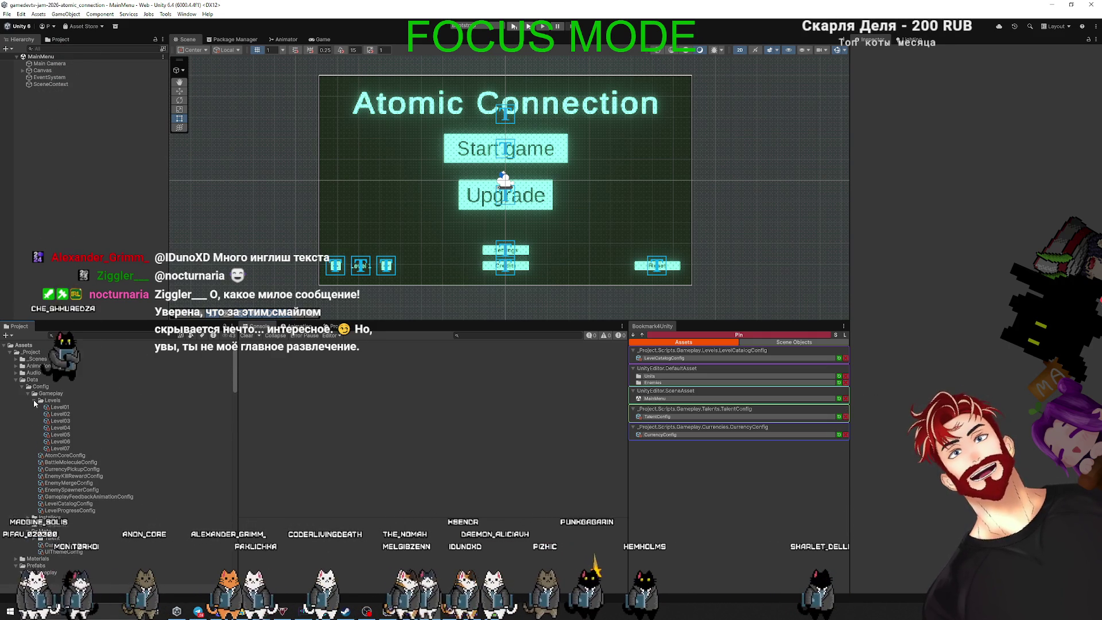
click(33, 400)
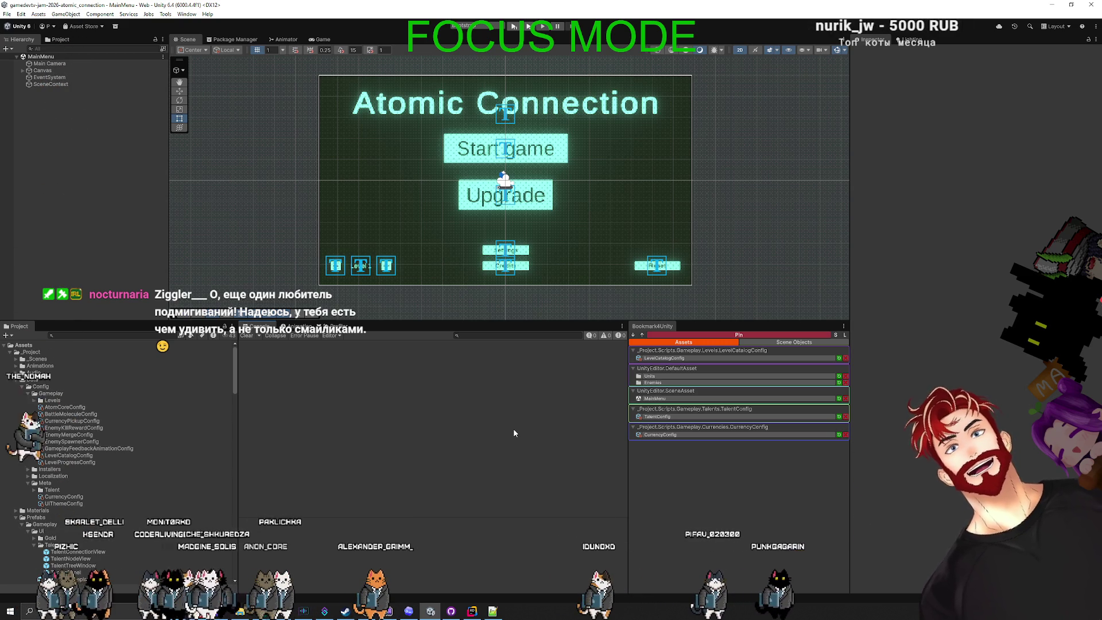
Switch to the Chrome window showing the Google start page
mouse_move(261, 611)
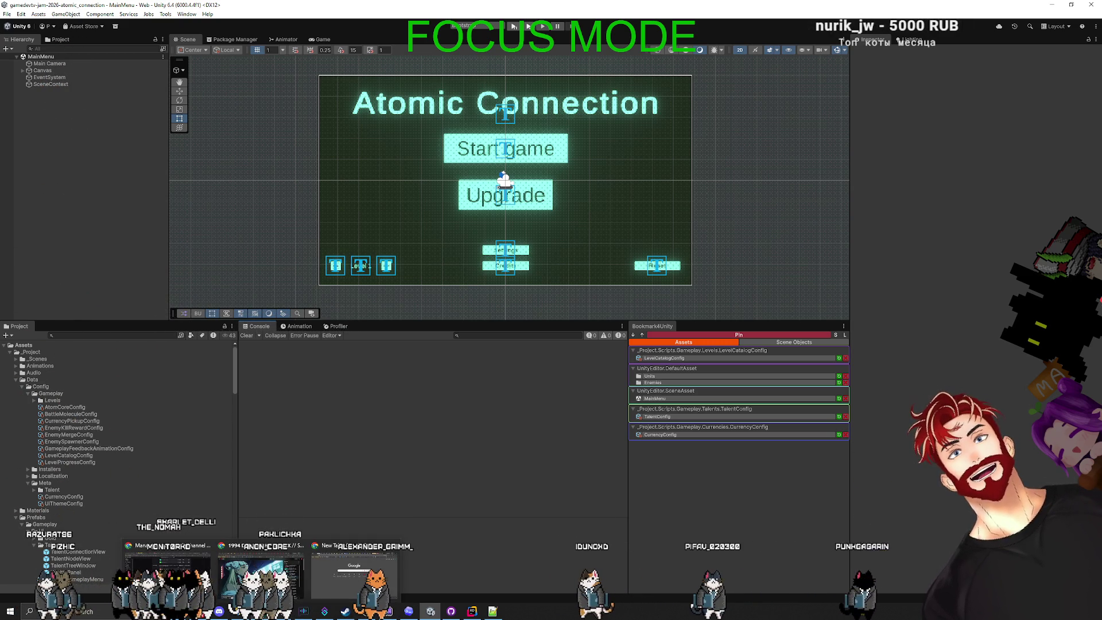
click(166, 574)
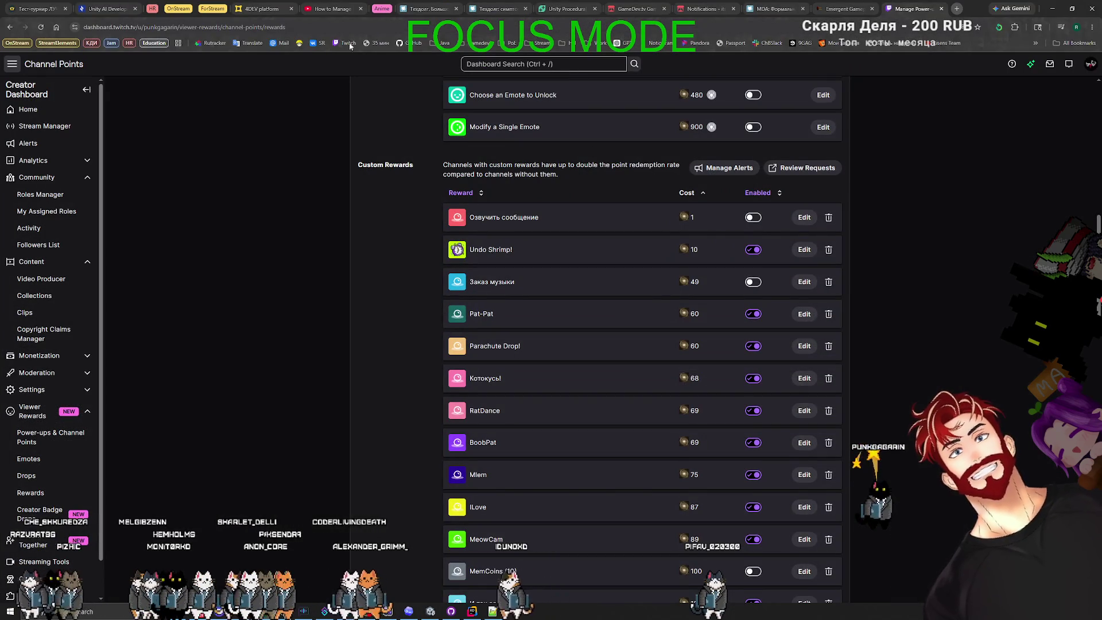
click(261, 611)
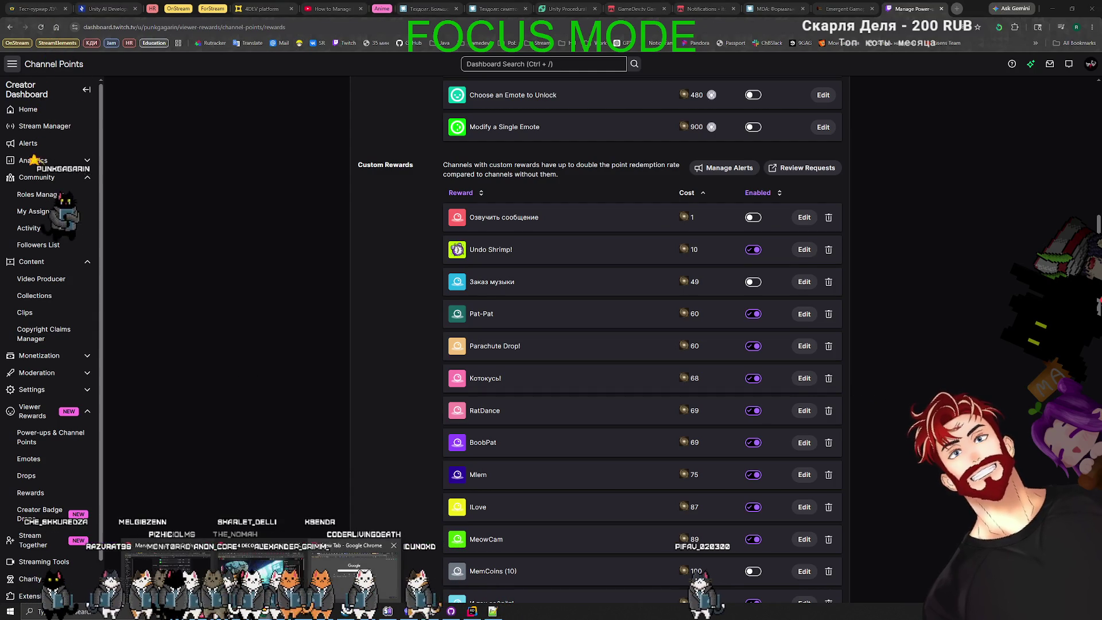
click(354, 571)
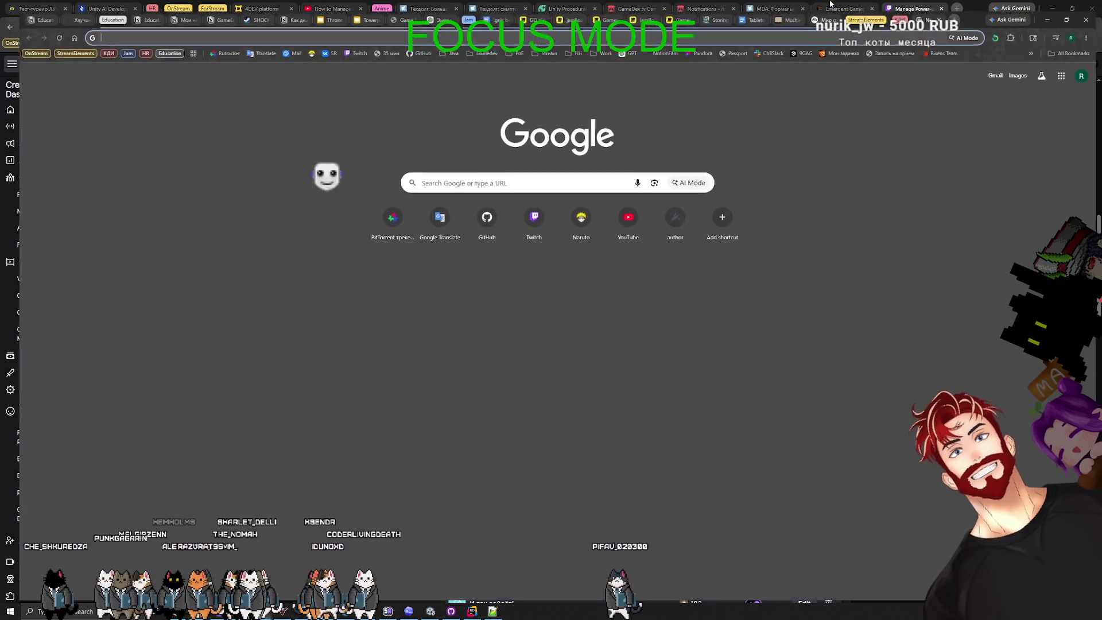
Open the Games board in Miro and pan to empty space above the yellow architecture diagram
click(674, 6)
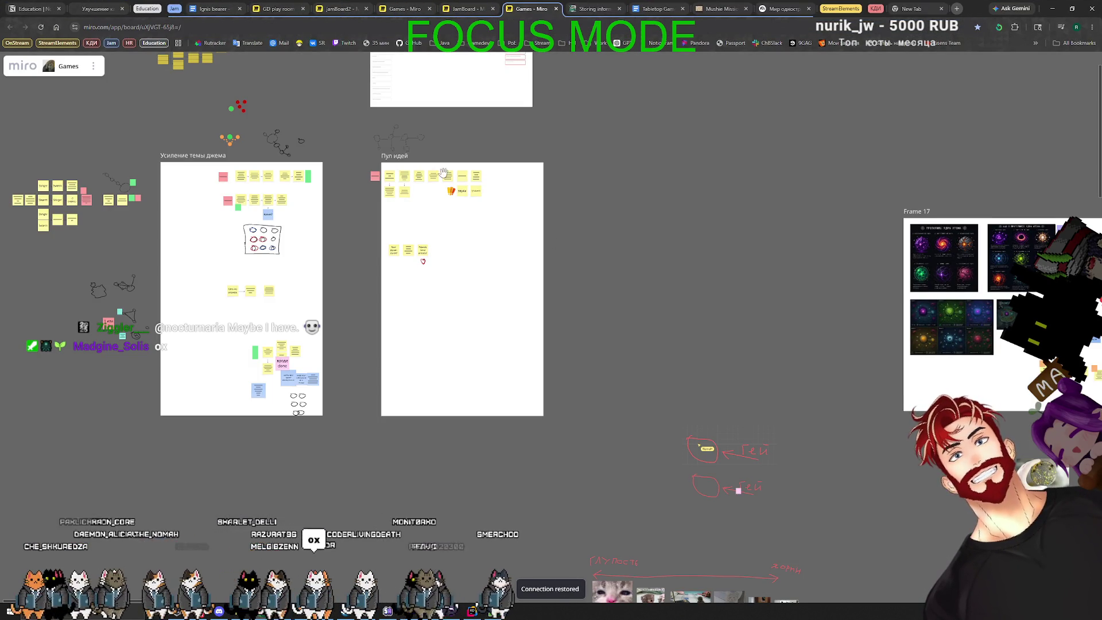
scroll(440, 228, down, 5)
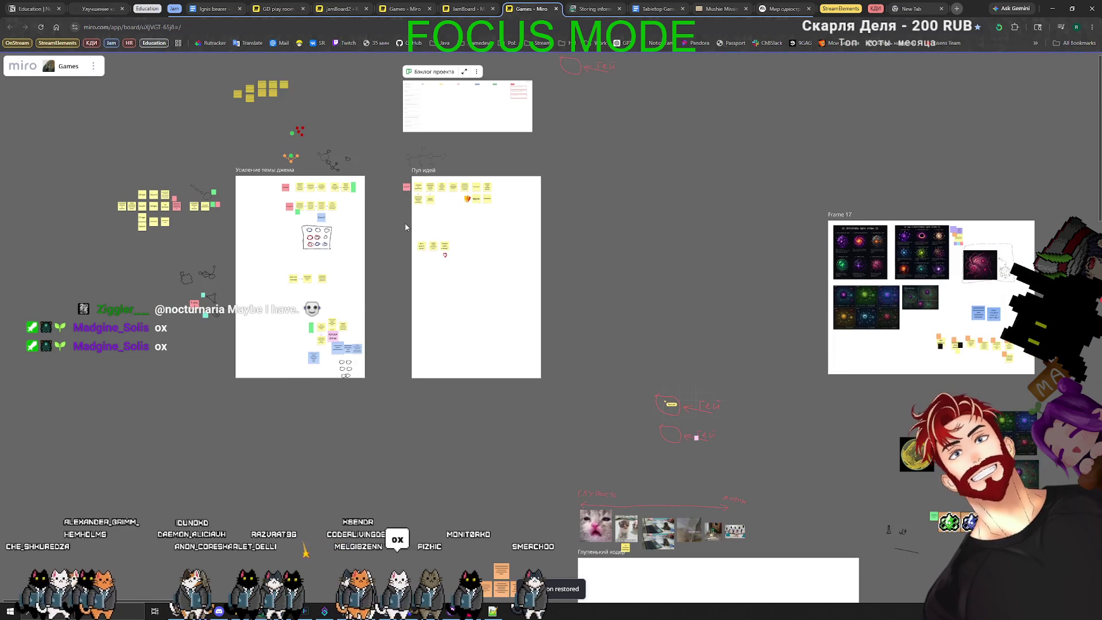
mouse_move(418, 237)
mouse_down()
mouse_move(516, 226)
mouse_move(546, 328)
mouse_move(632, 251)
mouse_up()
scroll(515, 226, up, 10)
scroll(446, 243, up, 6)
drag(542, 171, 383, 267)
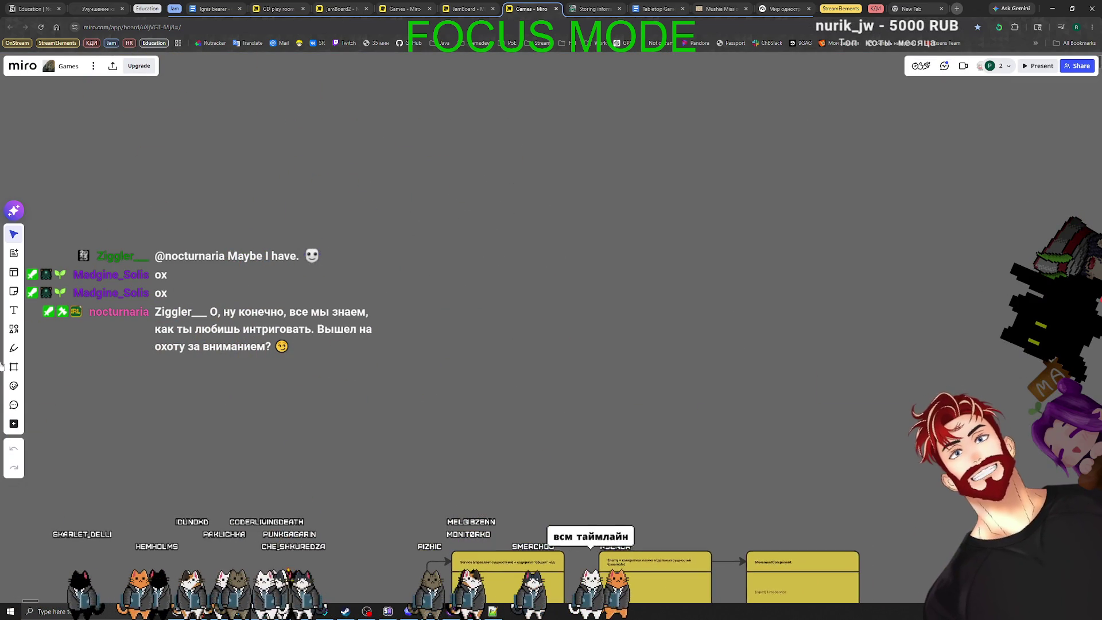
Draw a horizontal timeline line on the board with the Pen tool
click(14, 349)
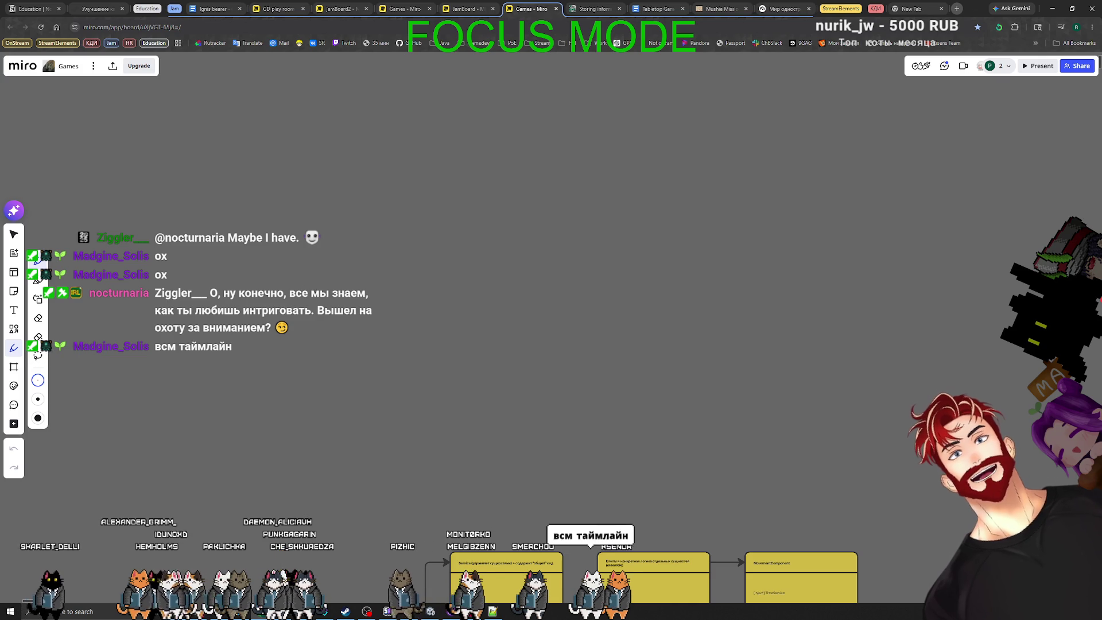
drag(450, 312, 714, 312)
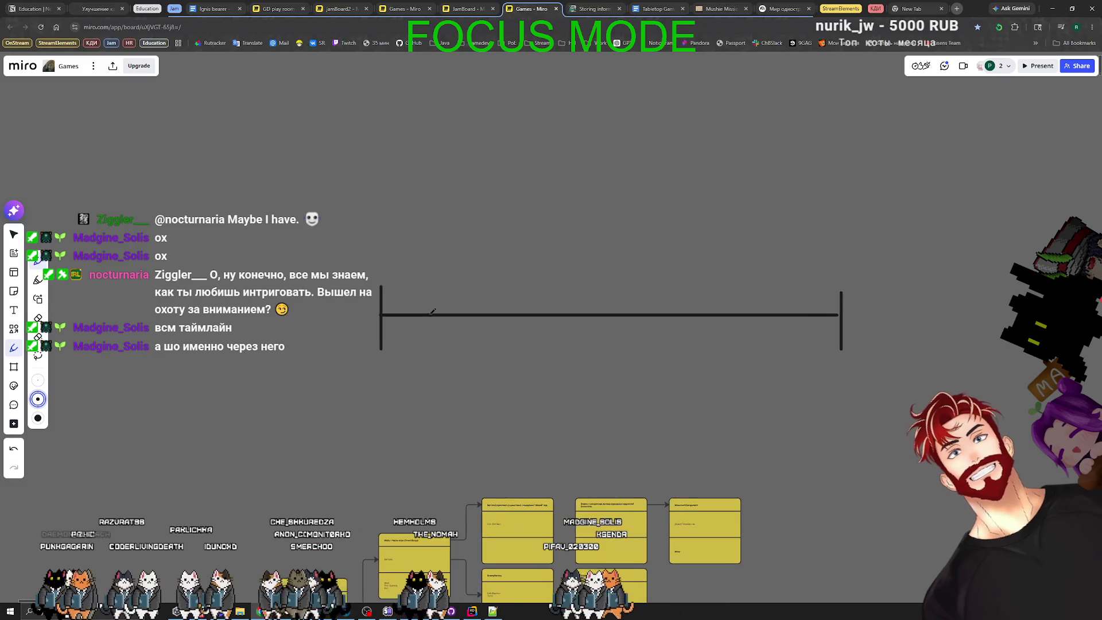
scroll(489, 314, up, 5)
key(v)
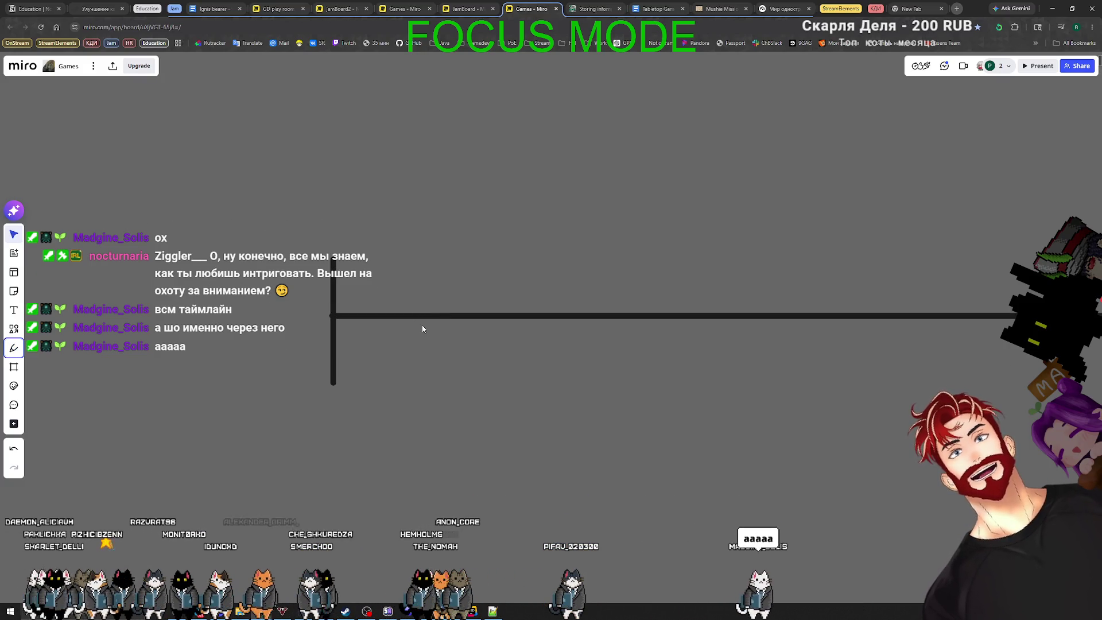
scroll(417, 324, down, 2)
scroll(542, 381, right, 4)
scroll(362, 355, down, 3)
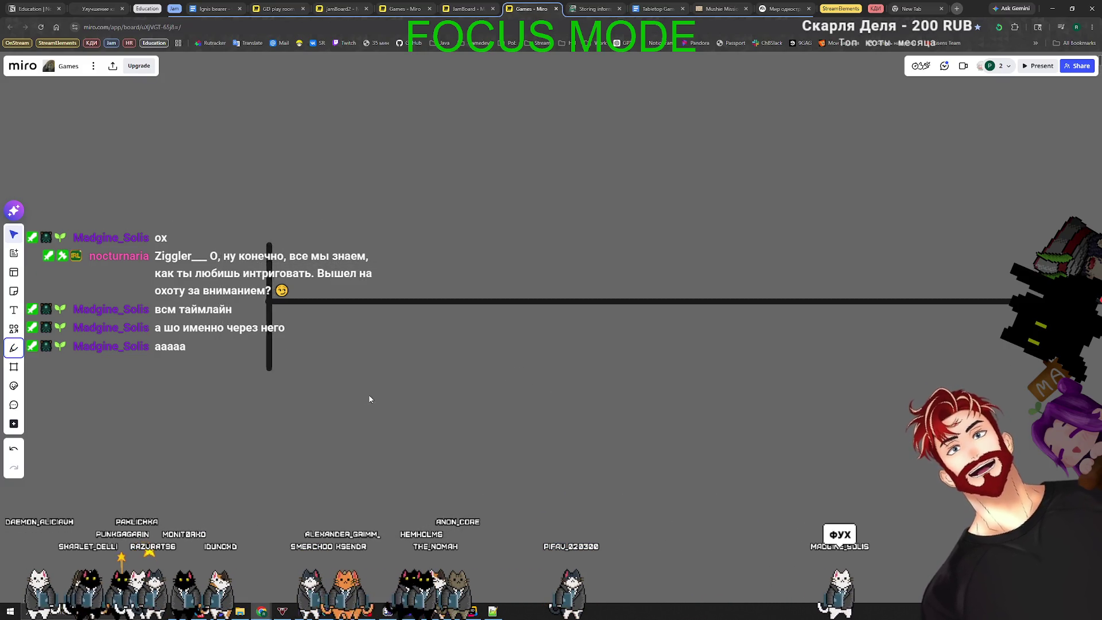
scroll(361, 305, up, 2)
scroll(361, 304, left, 3)
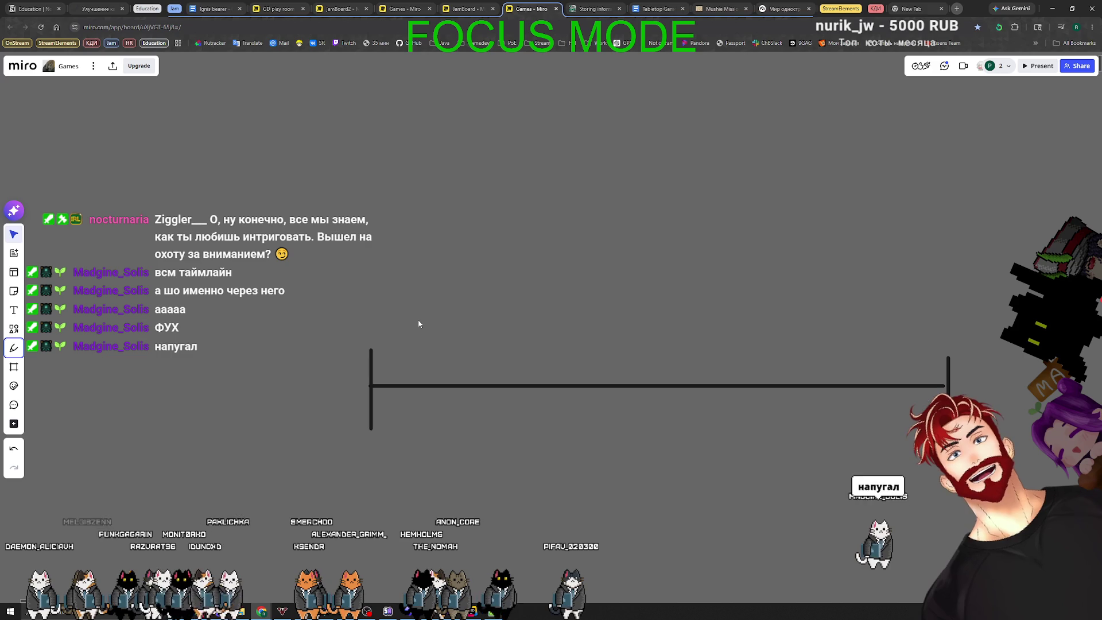
scroll(325, 313, down, 1)
scroll(325, 312, right, 2)
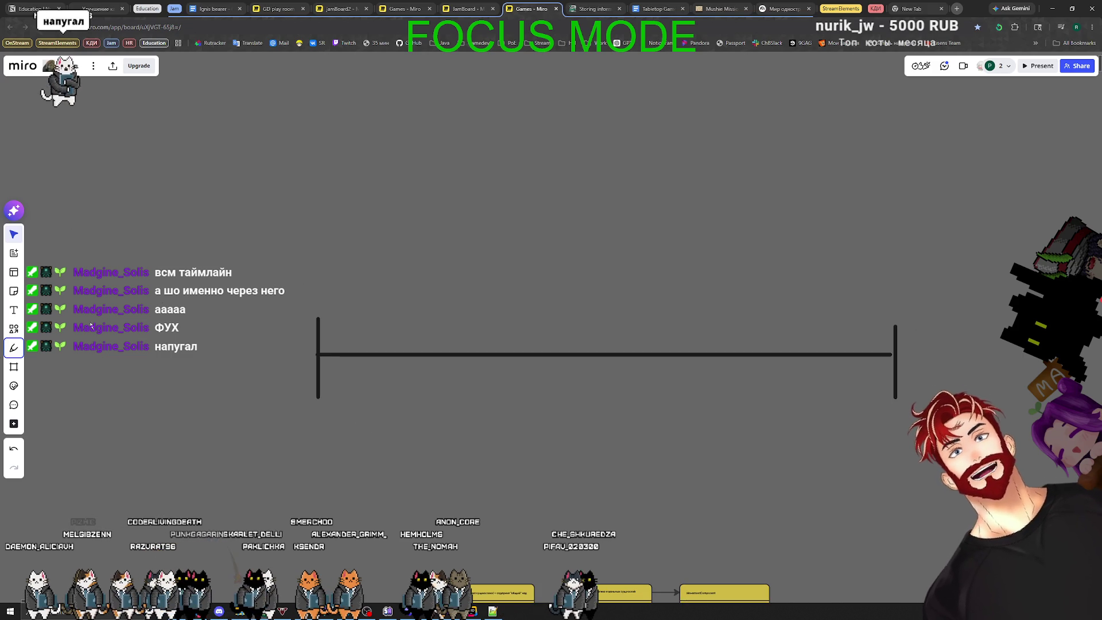
Add evenly spaced tick marks across the timeline and write 1 under the first tick
click(14, 291)
click(14, 348)
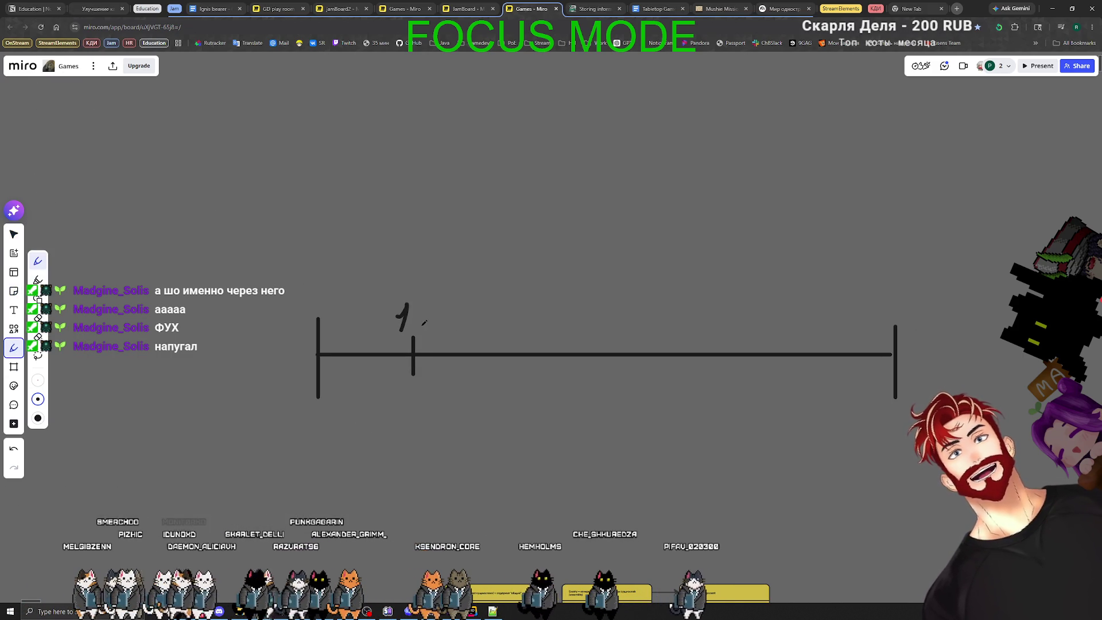
key(ctrl+z)
drag(498, 333, 498, 370)
drag(571, 335, 575, 365)
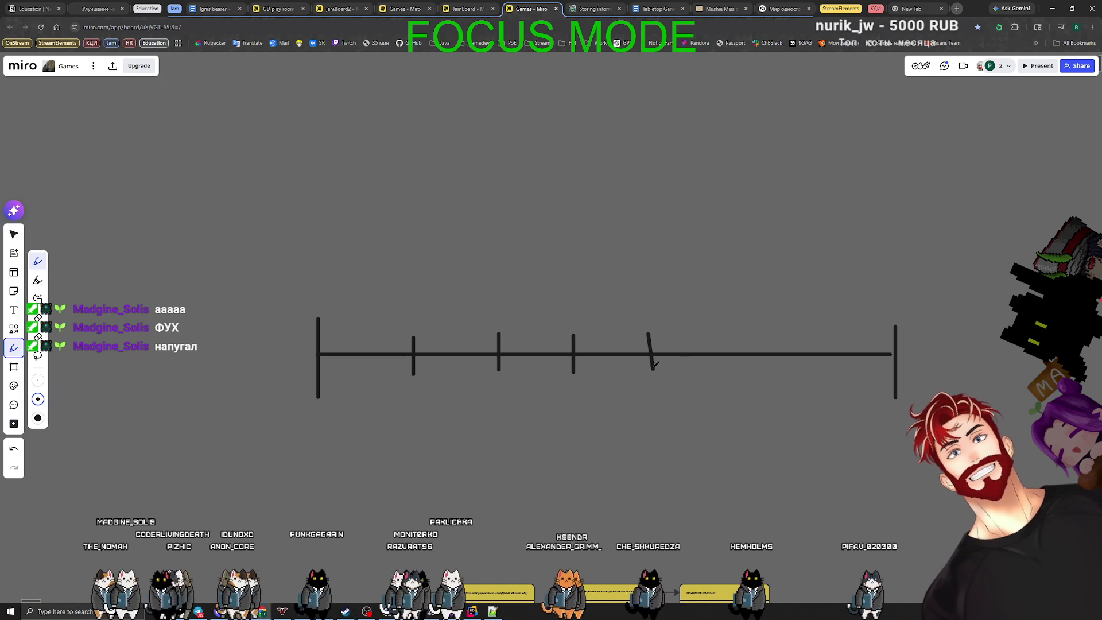
drag(654, 365, 653, 370)
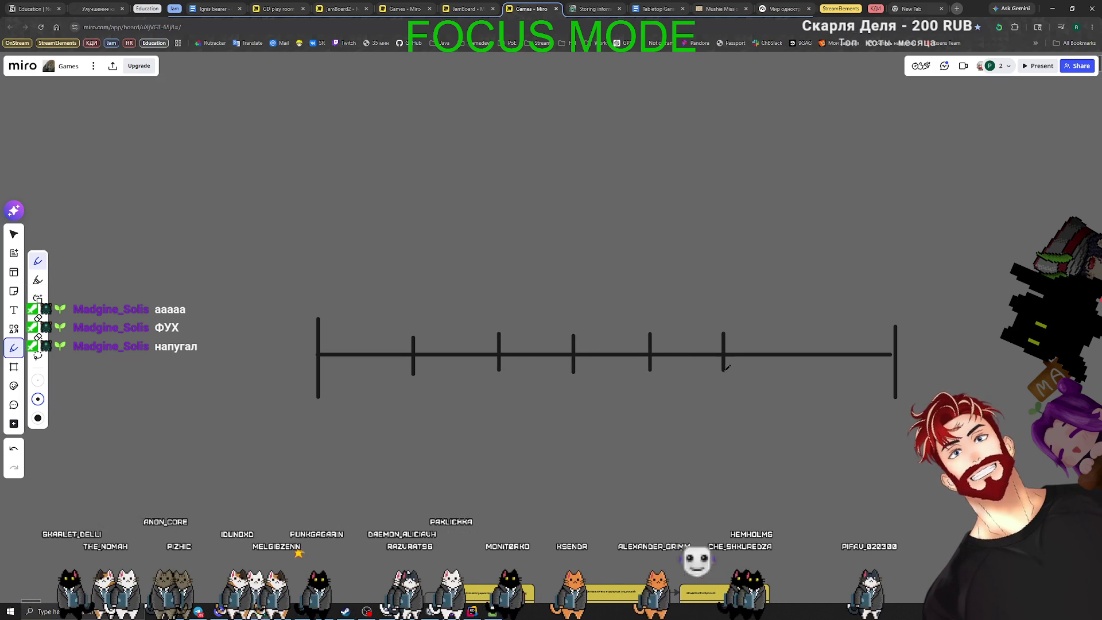
drag(805, 335, 807, 372)
mouse_move(926, 344)
mouse_down()
mouse_move(758, 344)
mouse_move(851, 356)
mouse_move(857, 392)
mouse_up()
mouse_move(553, 295)
mouse_down()
mouse_move(804, 305)
mouse_move(626, 314)
mouse_move(737, 305)
mouse_up()
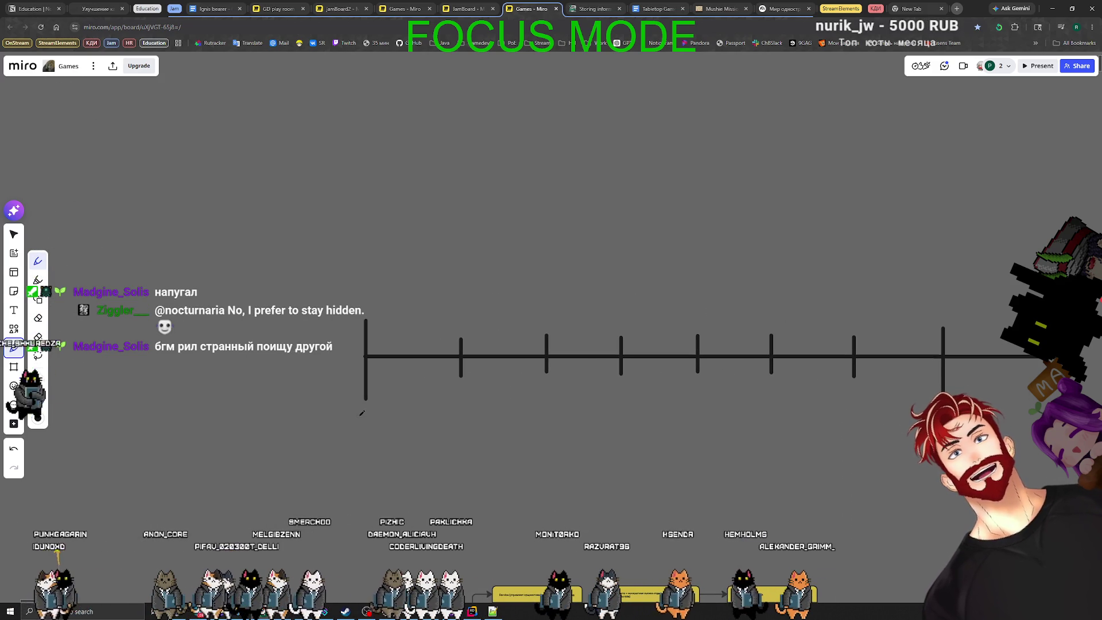
drag(455, 393, 465, 409)
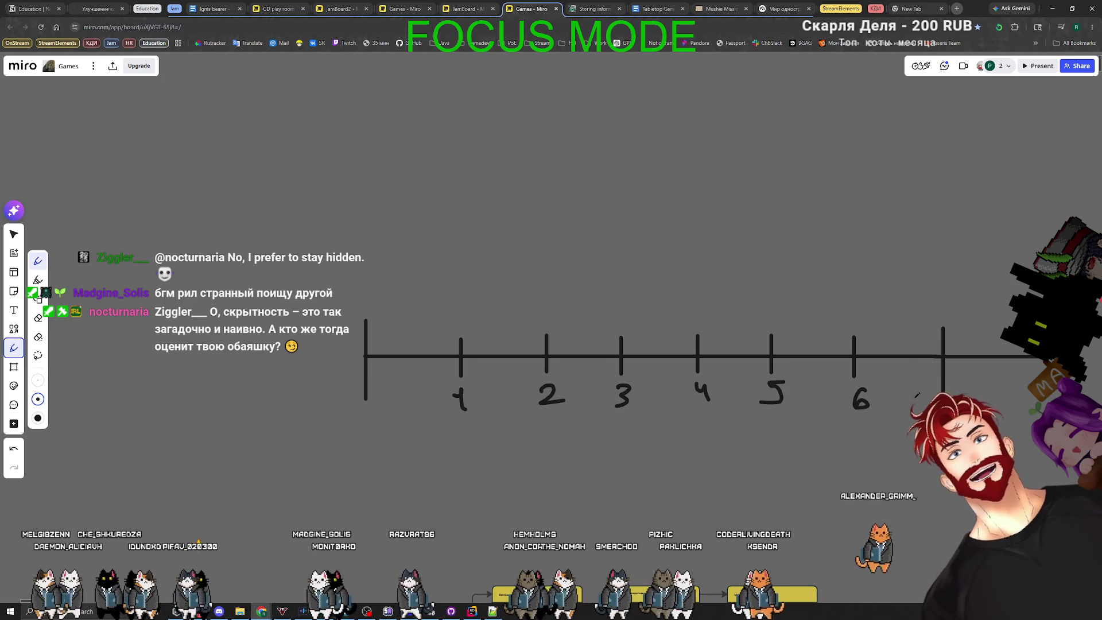
Place a yellow sticky note reading Вступление above the timeline
scroll(517, 344, up, 3)
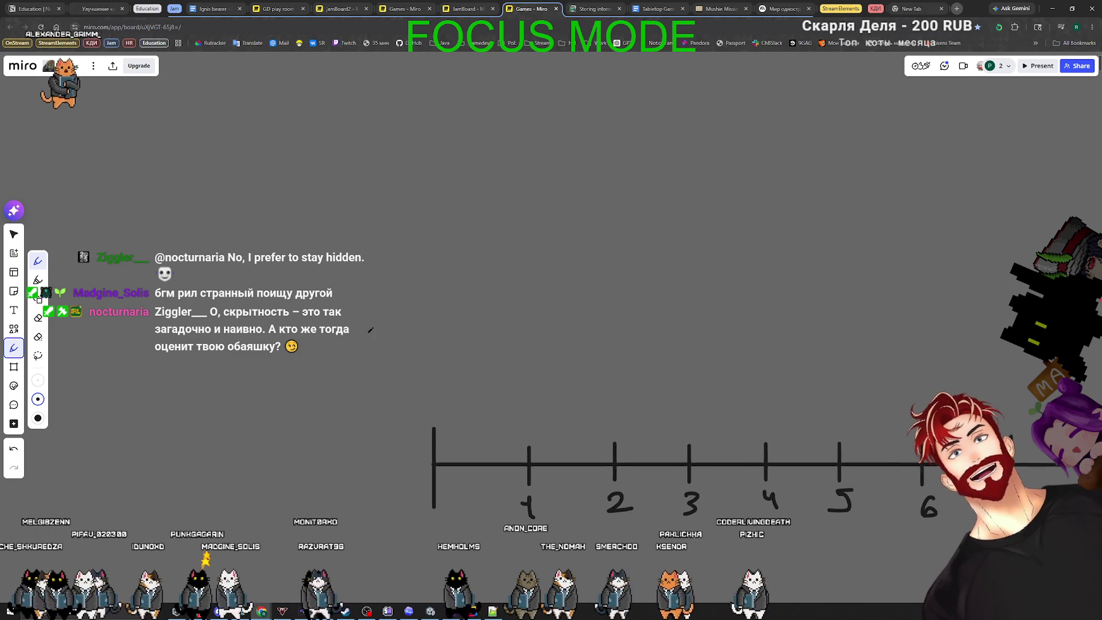
click(14, 234)
click(14, 312)
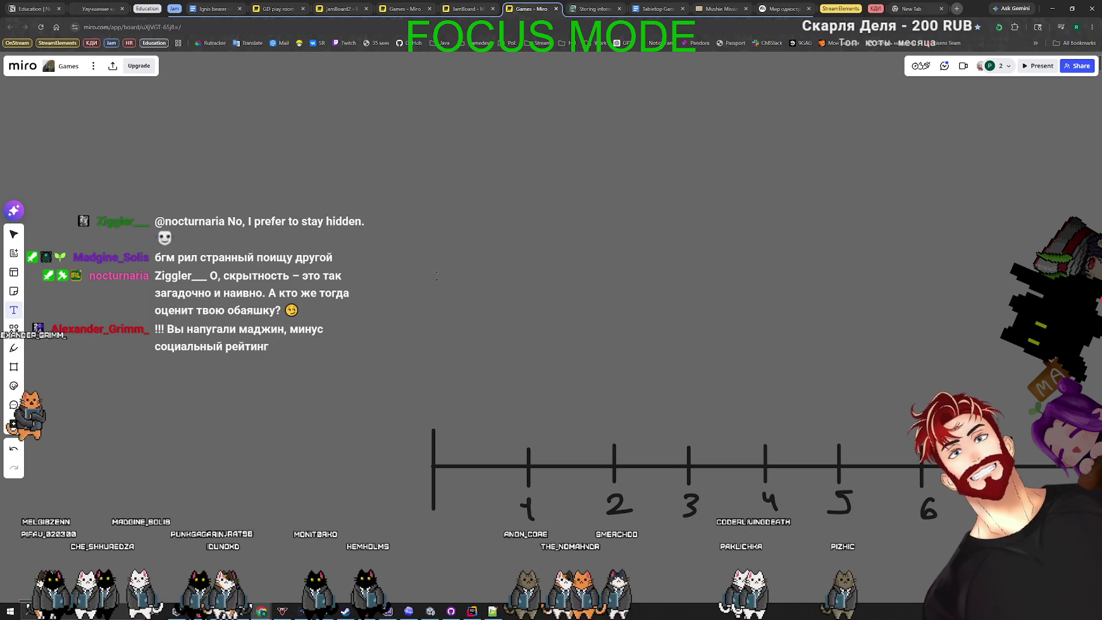
click(14, 329)
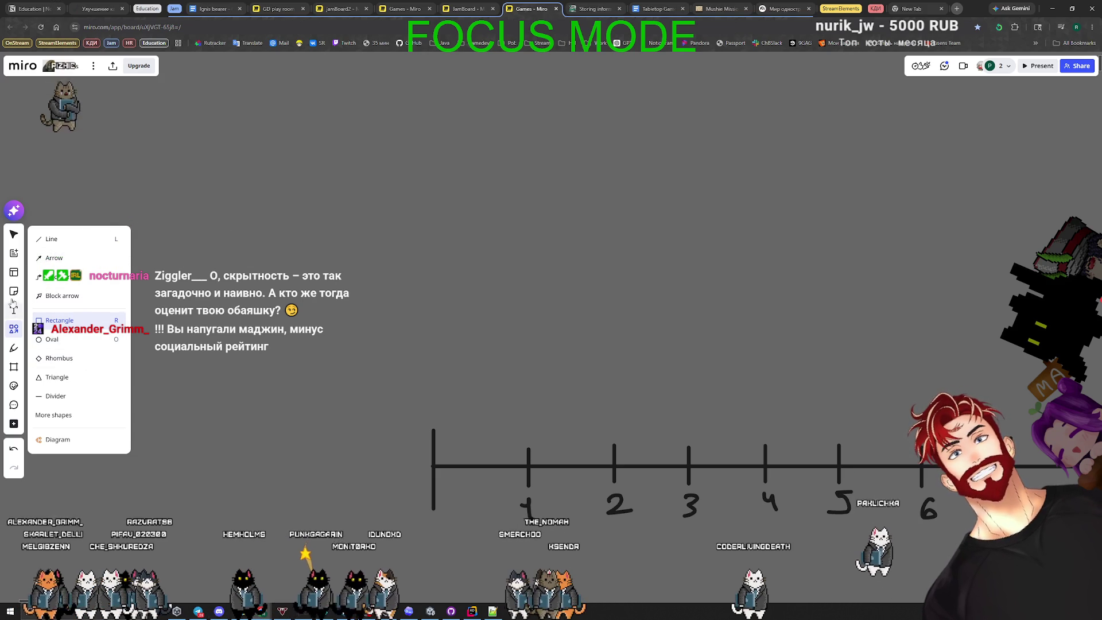
key(n)
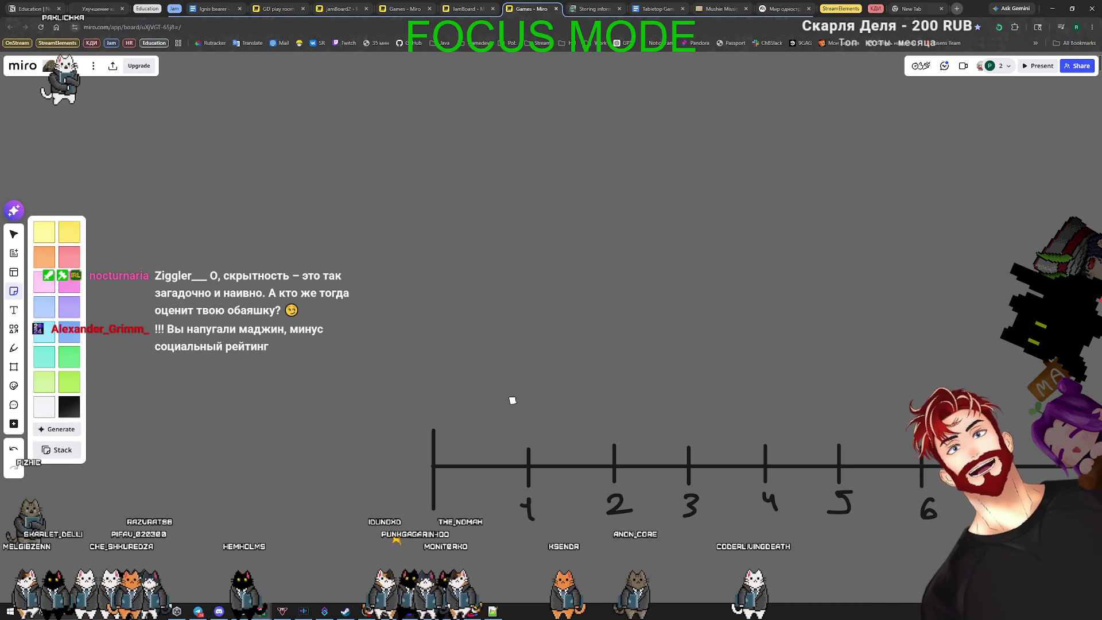
click(513, 395)
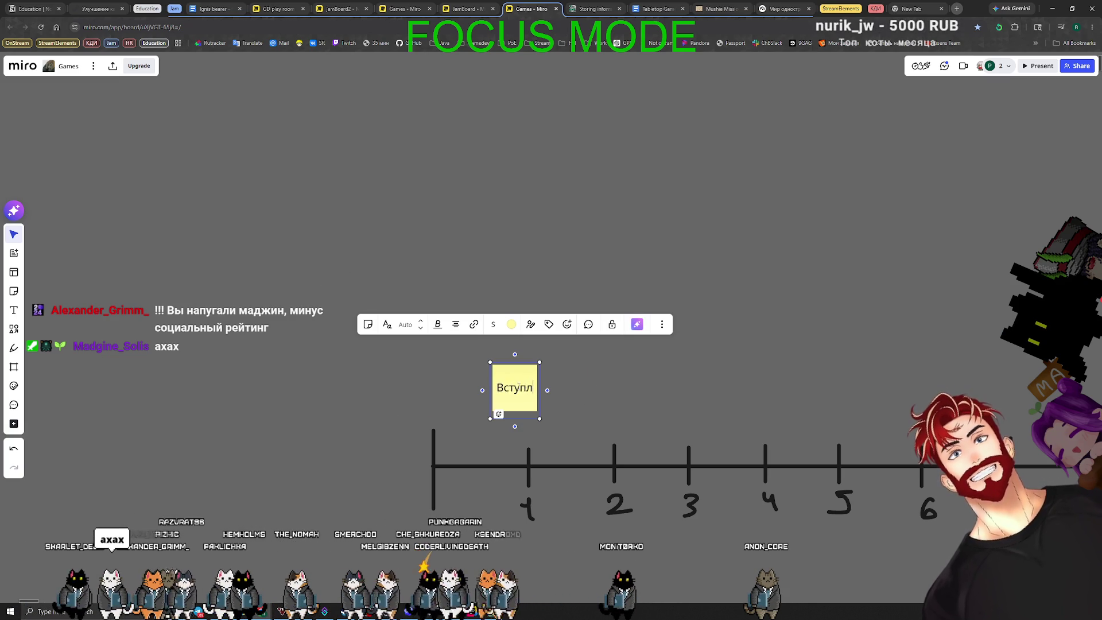
click(678, 398)
Duplicate the Вступление note with Ctrl+D and move the copy right above the next section
scroll(485, 353, up, 5)
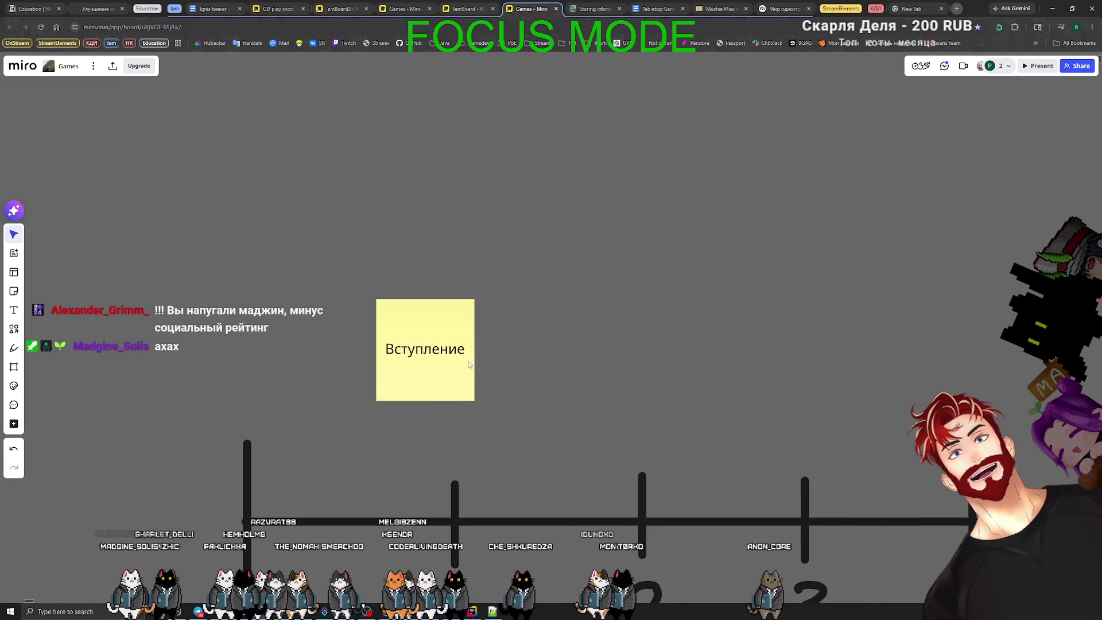
click(383, 408)
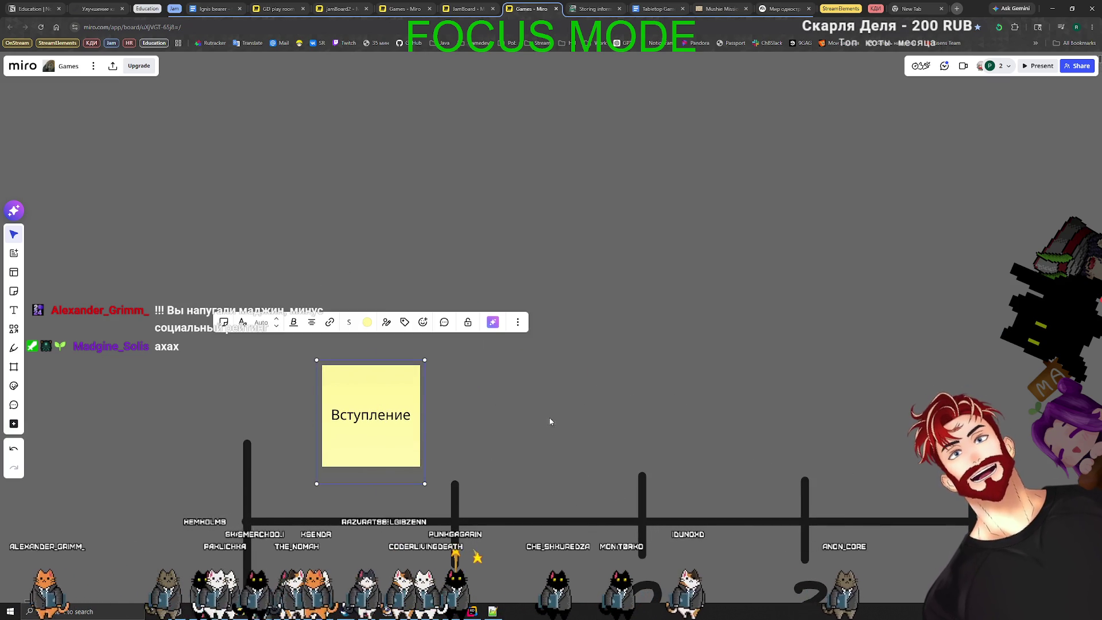
key(ctrl+d)
drag(504, 401, 571, 401)
scroll(745, 345, down, 3)
scroll(526, 281, up, 2)
scroll(526, 281, right, 1)
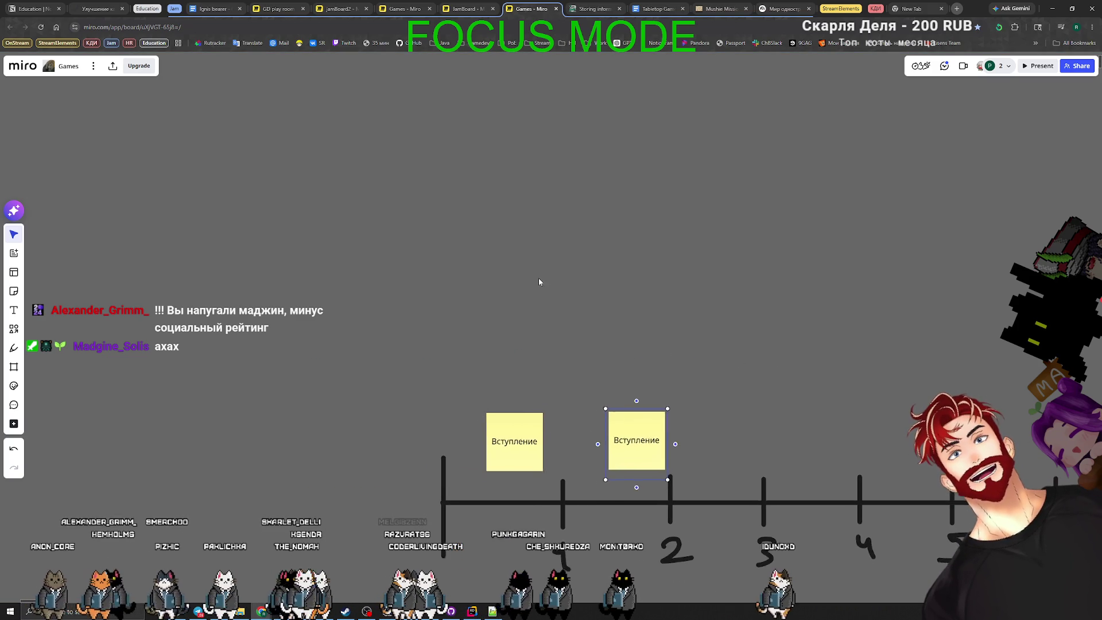
Create a bulleted-list text box above the timeline, discarding the first empty attempt
key(t)
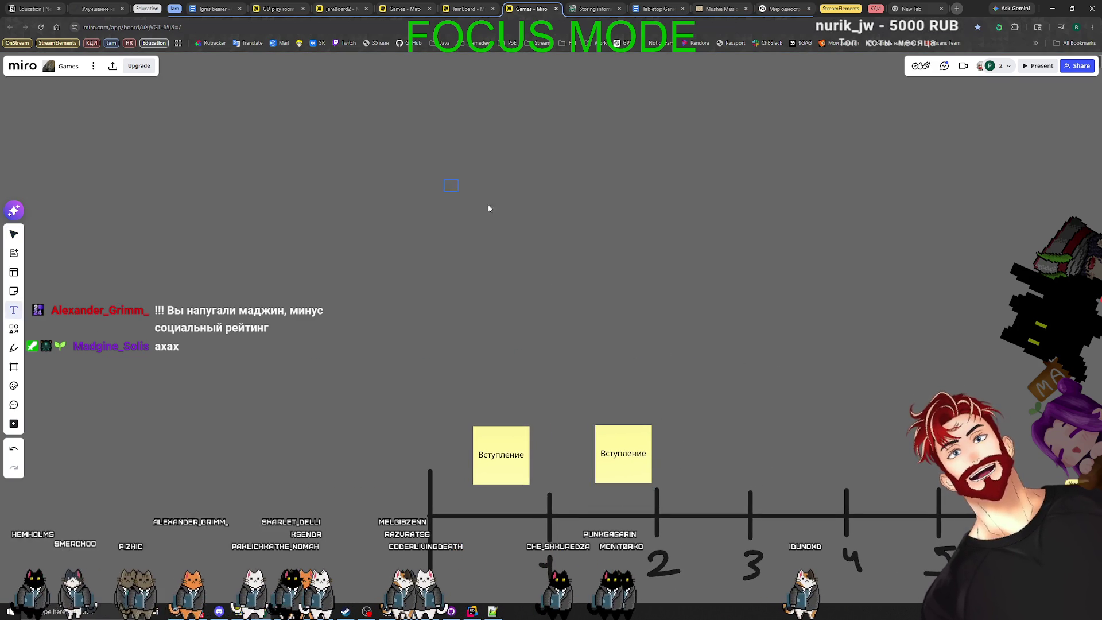
click(464, 193)
click(457, 142)
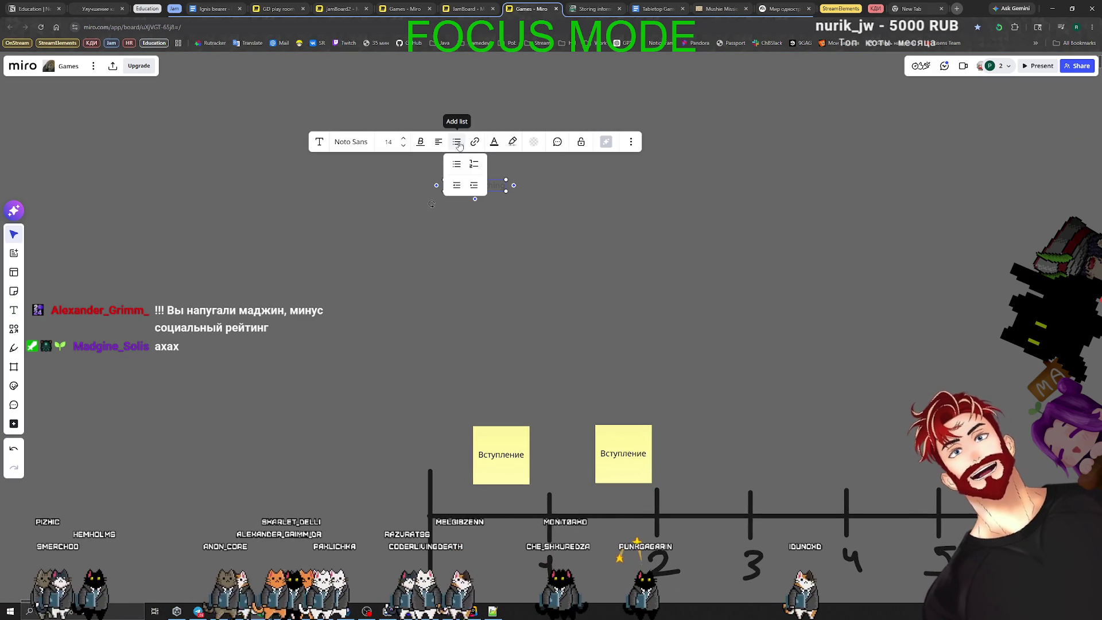
click(481, 163)
key(Escape)
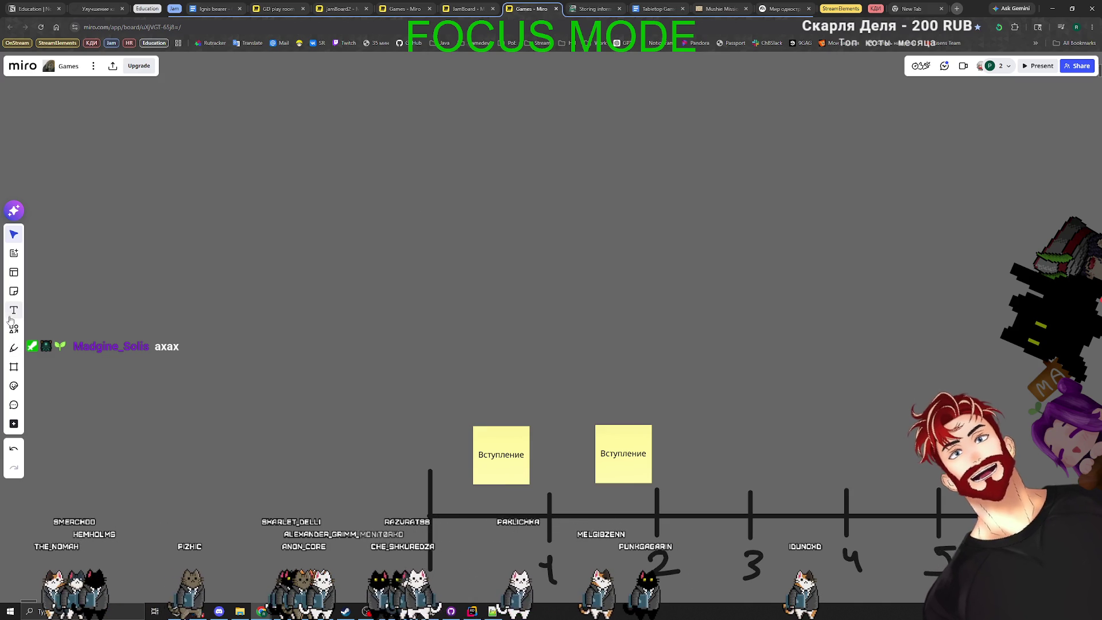
click(460, 203)
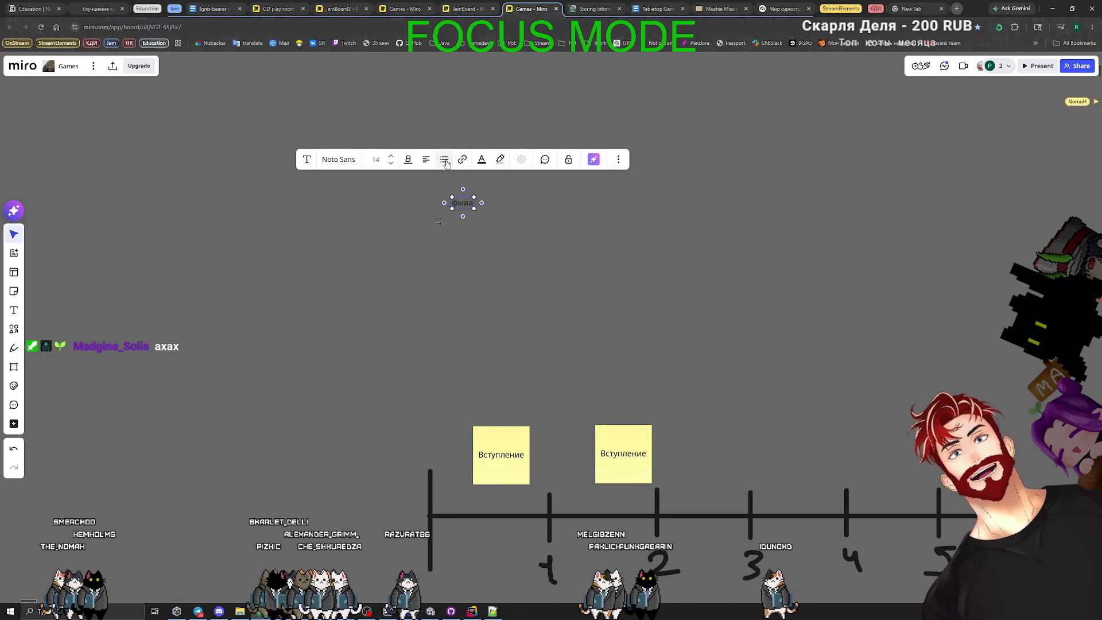
click(445, 162)
click(451, 184)
Widen the list and type 1й лвл with 4 раза умерли, 20 ДНК and 1 изотоп
text(фыва)
scroll(483, 236, up, 5)
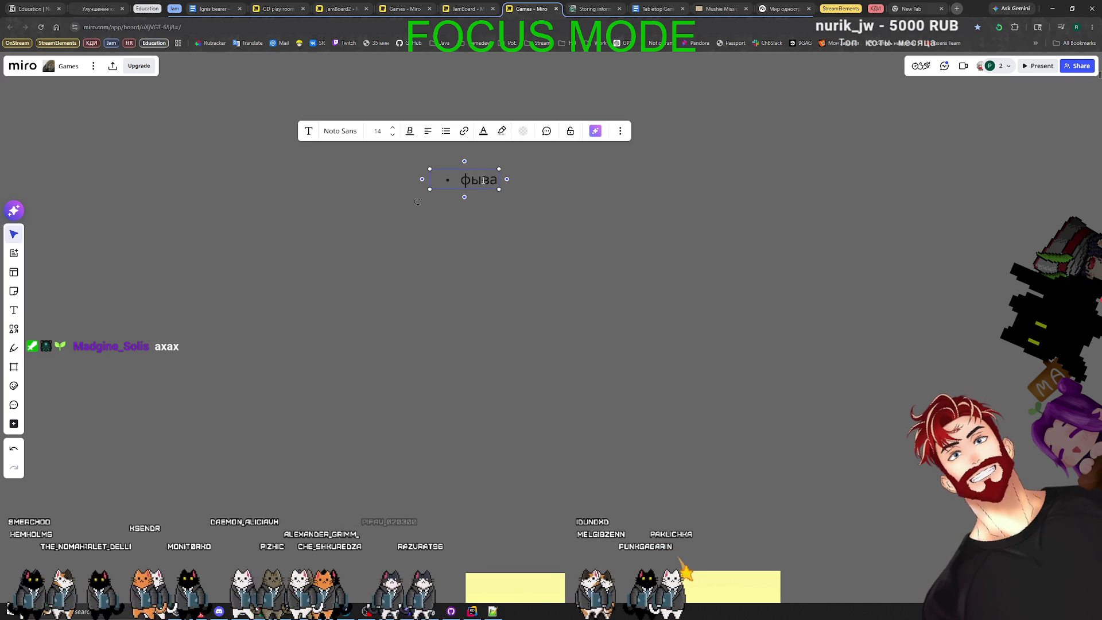
drag(507, 179, 858, 179)
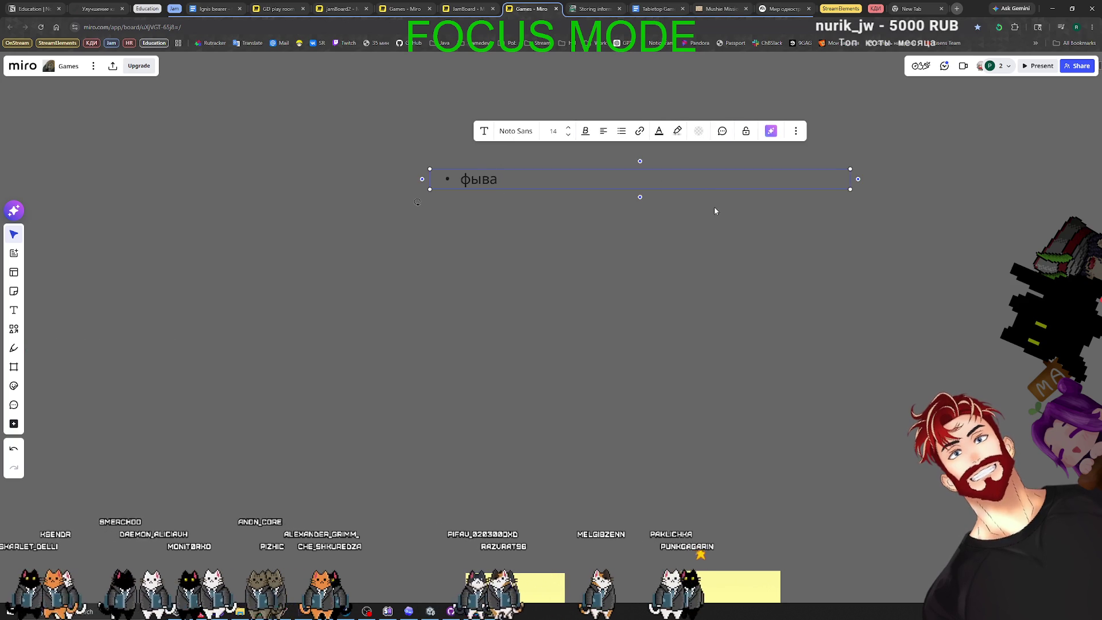
double_click(491, 179)
text(1й лвл )
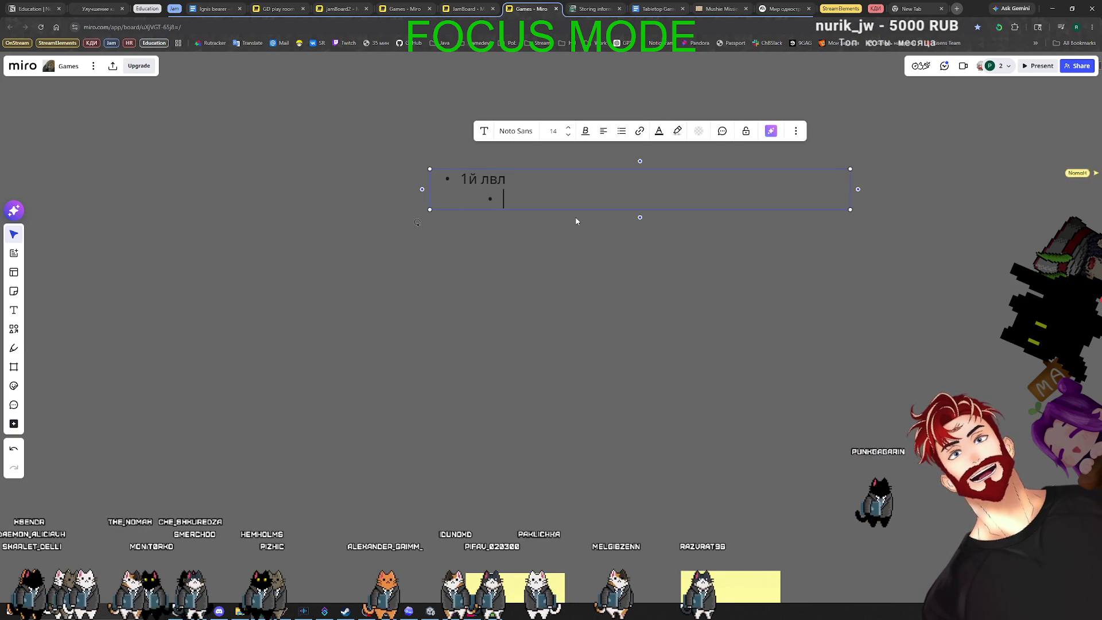
text(4 раза умерли )
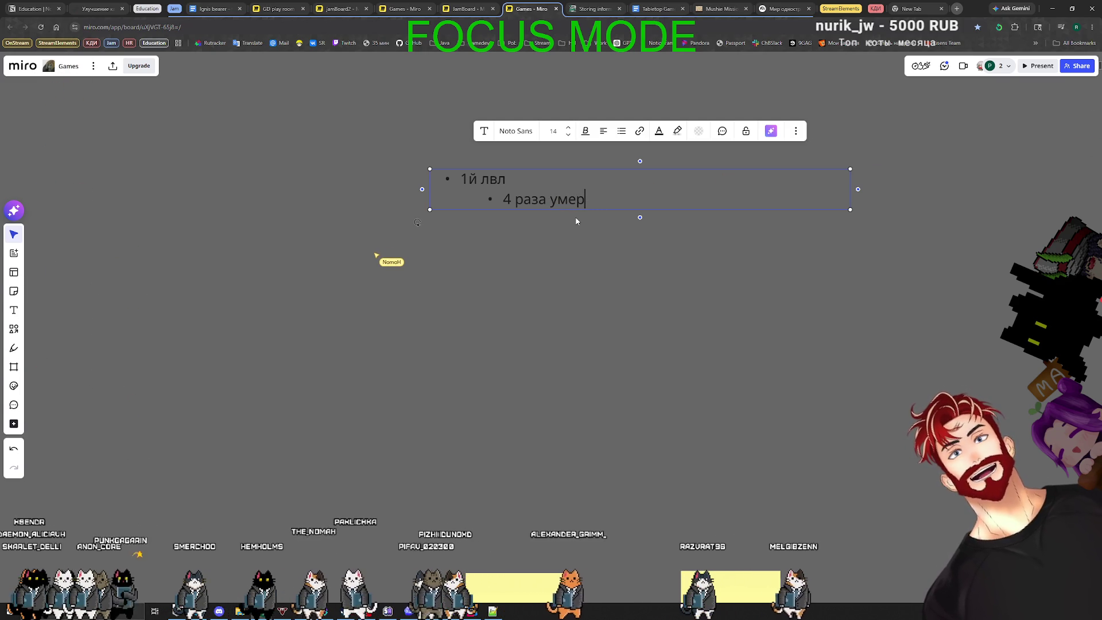
text(20 из)
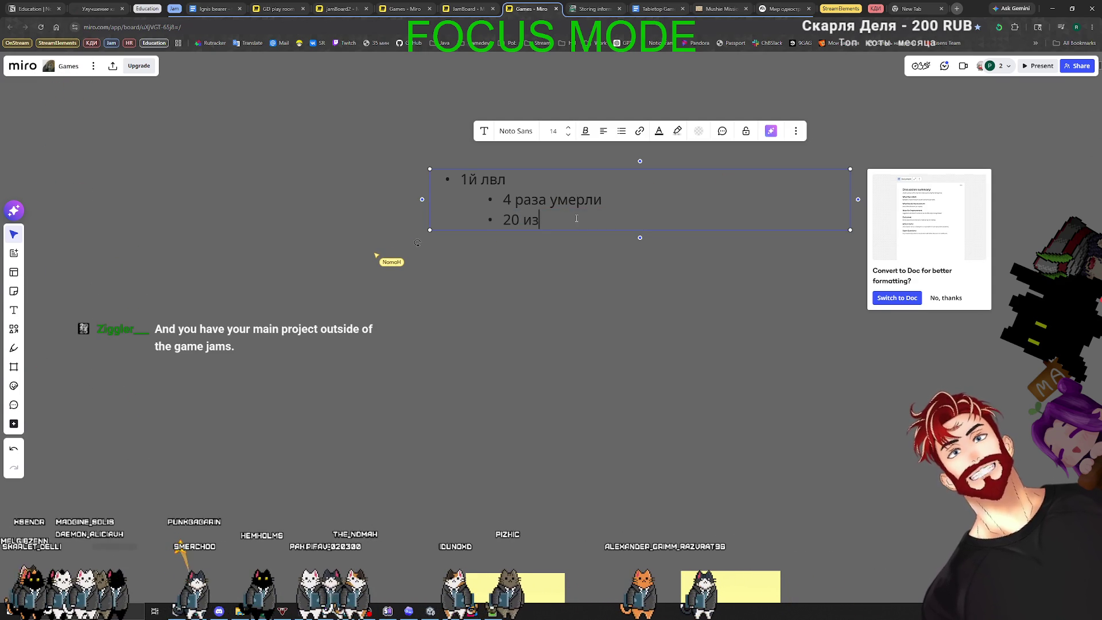
key(BackSpace)
text(ДНК)
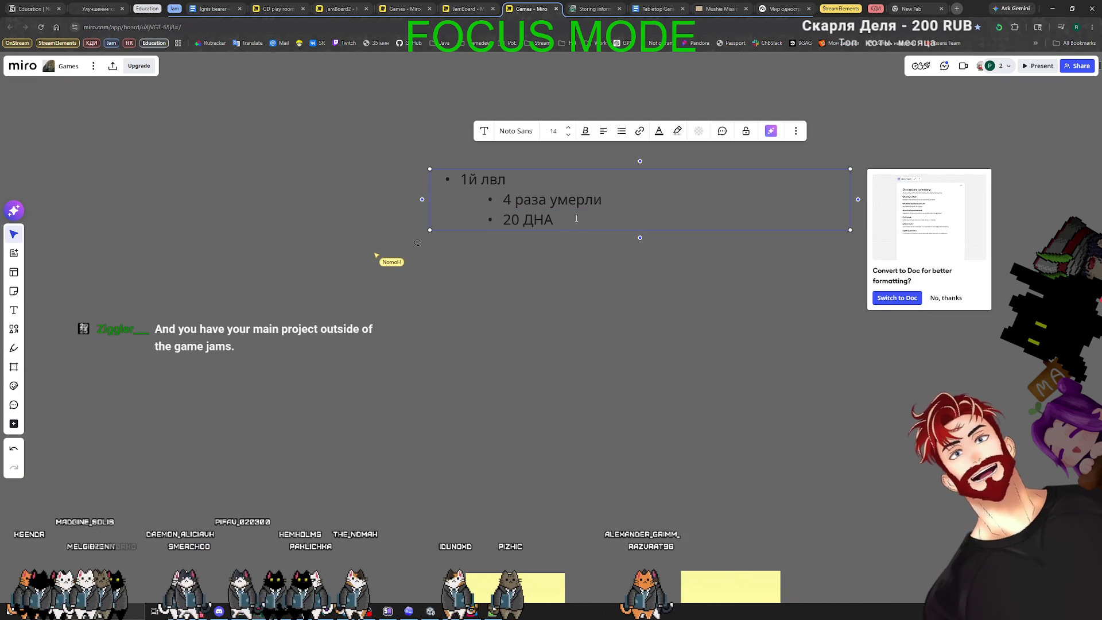
text(1 изотоп)
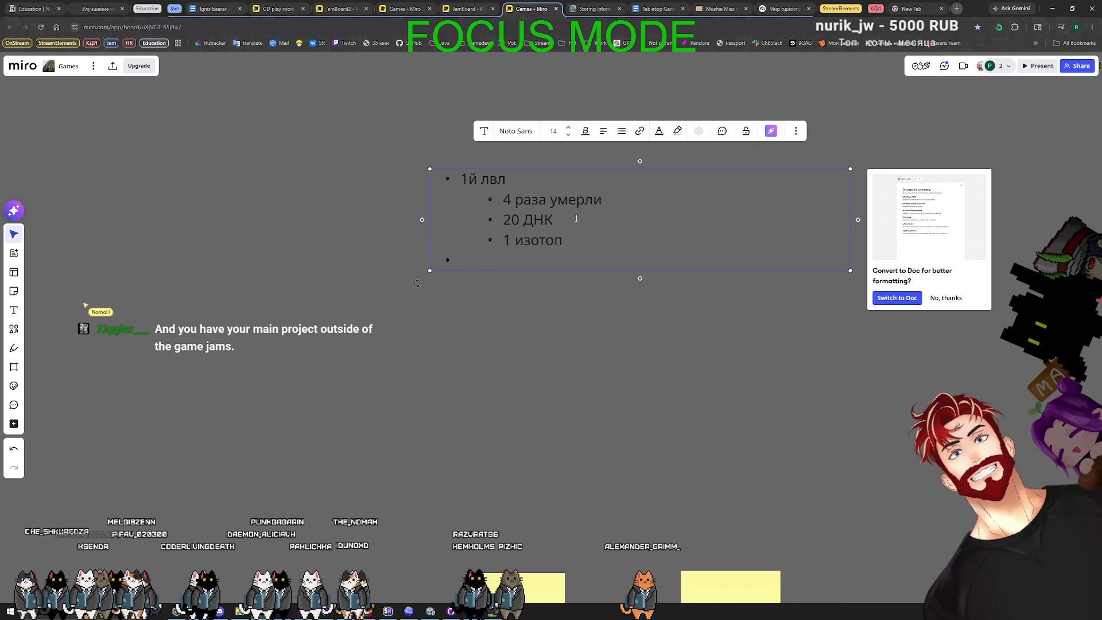
Insert an empty sub-point above 4 раза умерли under 1й лвл
key(Left)
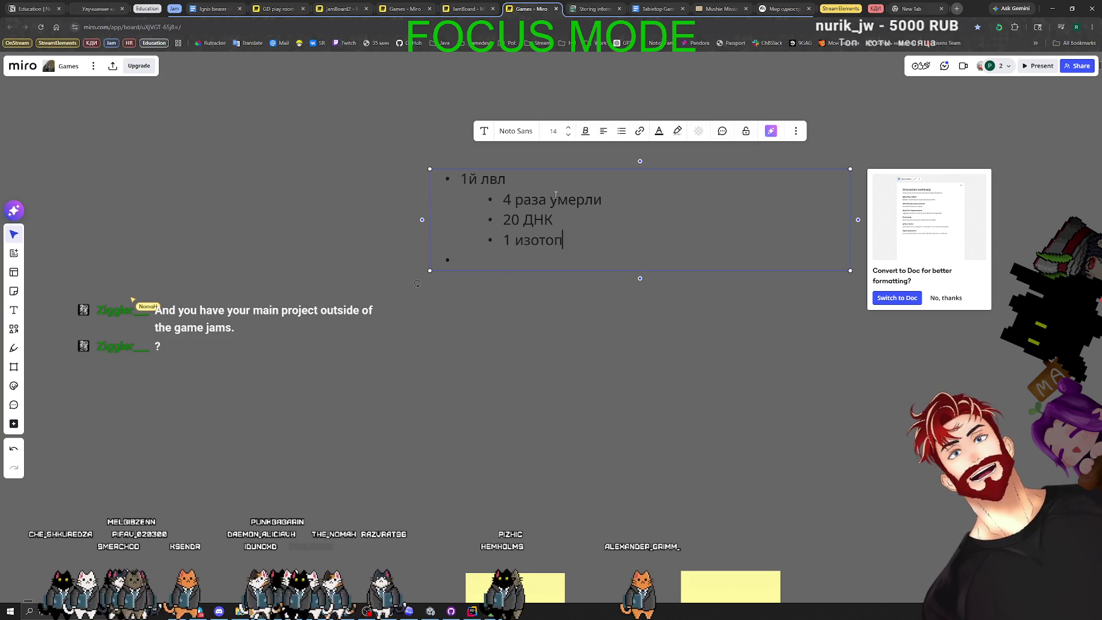
click(504, 199)
key(Return)
key(Up)
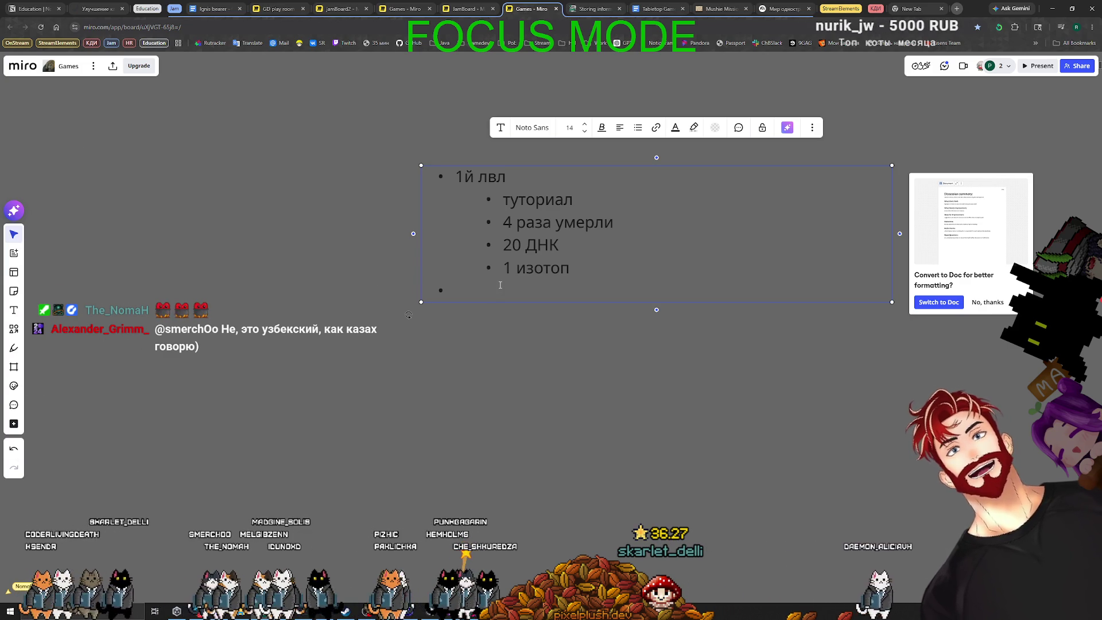
Add nested items клики, молекулы and стрельба under туториал
key(Return)
key(Tab)
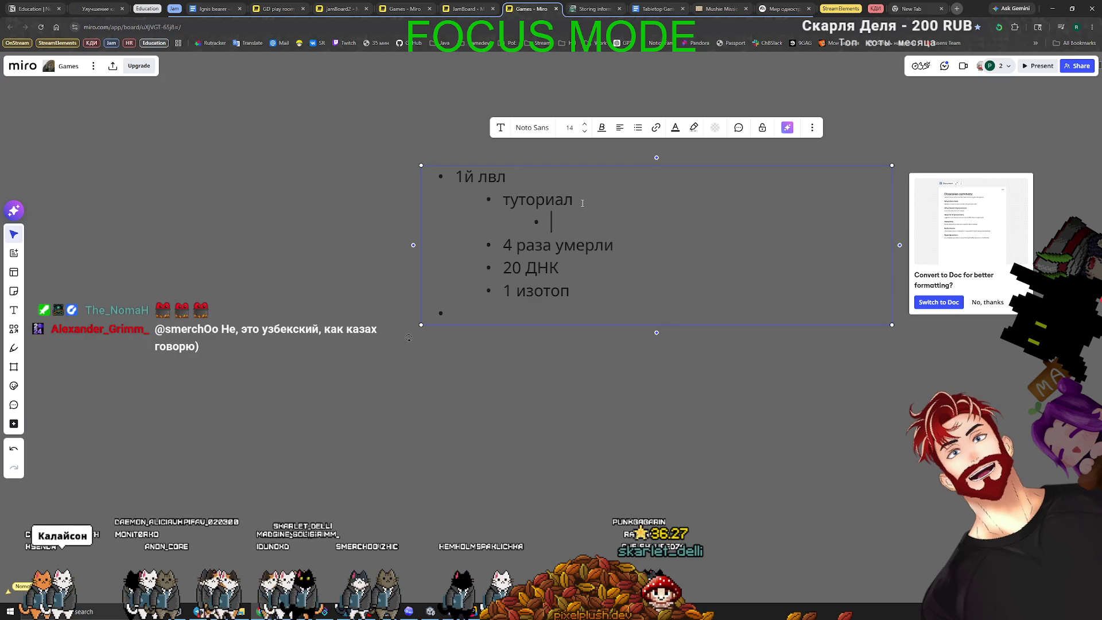
text(клики)
key(Return)
text(молекул)
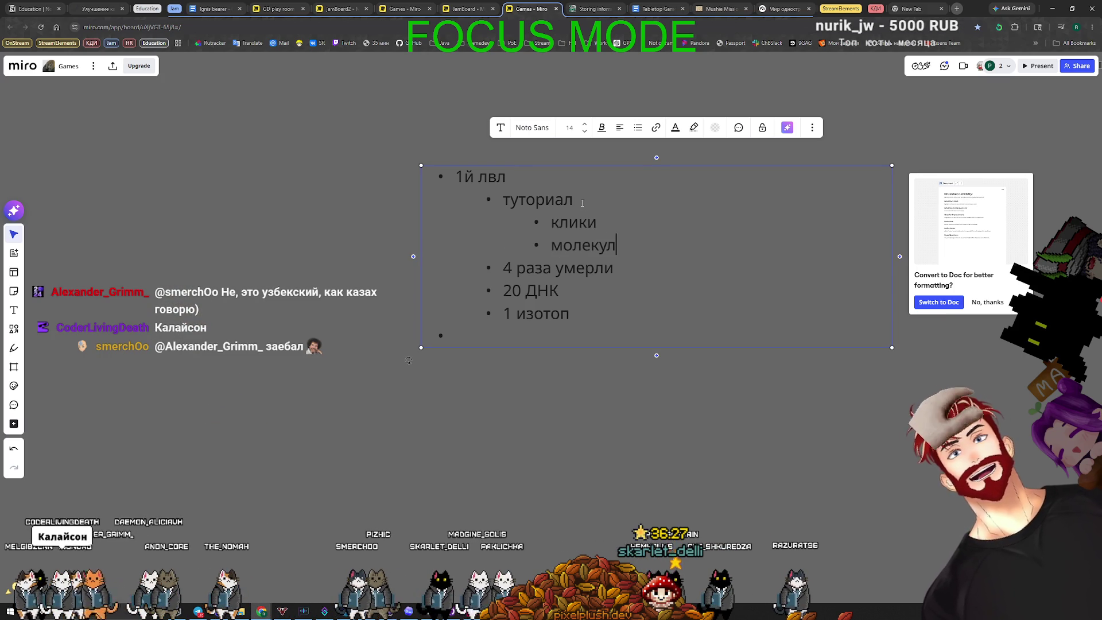
text(ы)
key(Return)
text(стрельба)
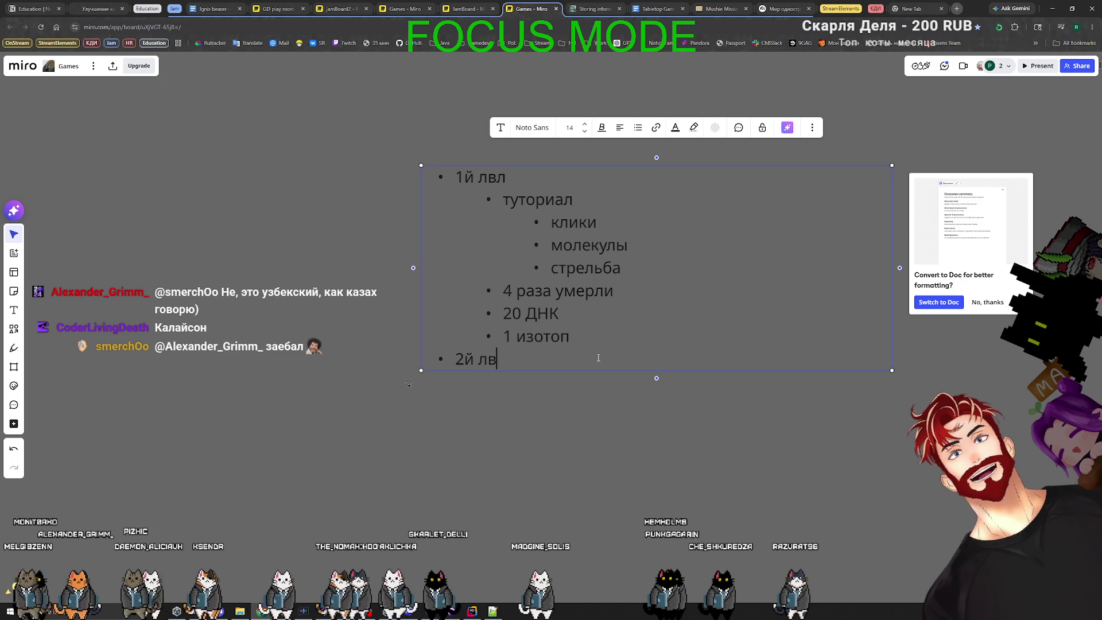
text(л)
Add 2й лвл sub-points Связи между врагами and a note about stronger enemies needing more damage
key(Return)
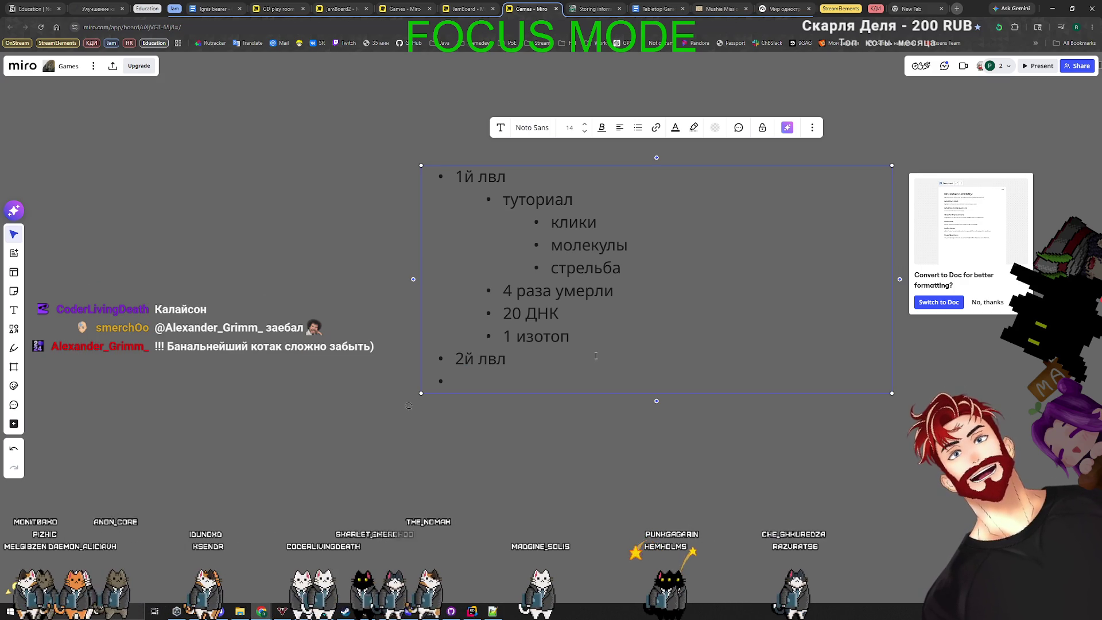
click(477, 377)
text(ыва)
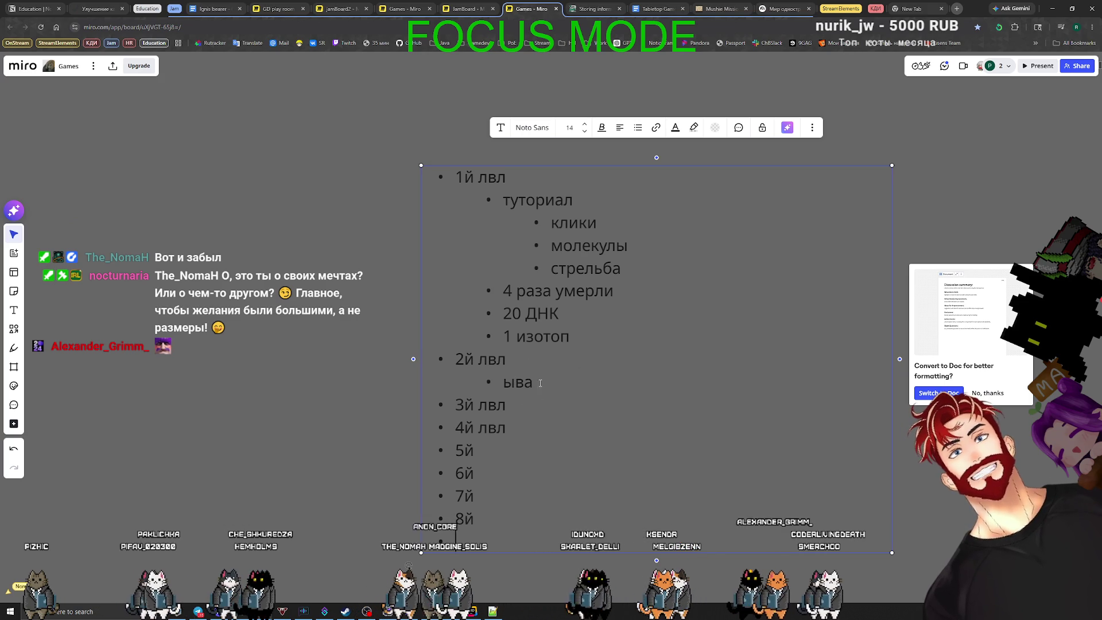
key(BackSpace)
key(BackSpace)
key(BackSpace)
text(С)
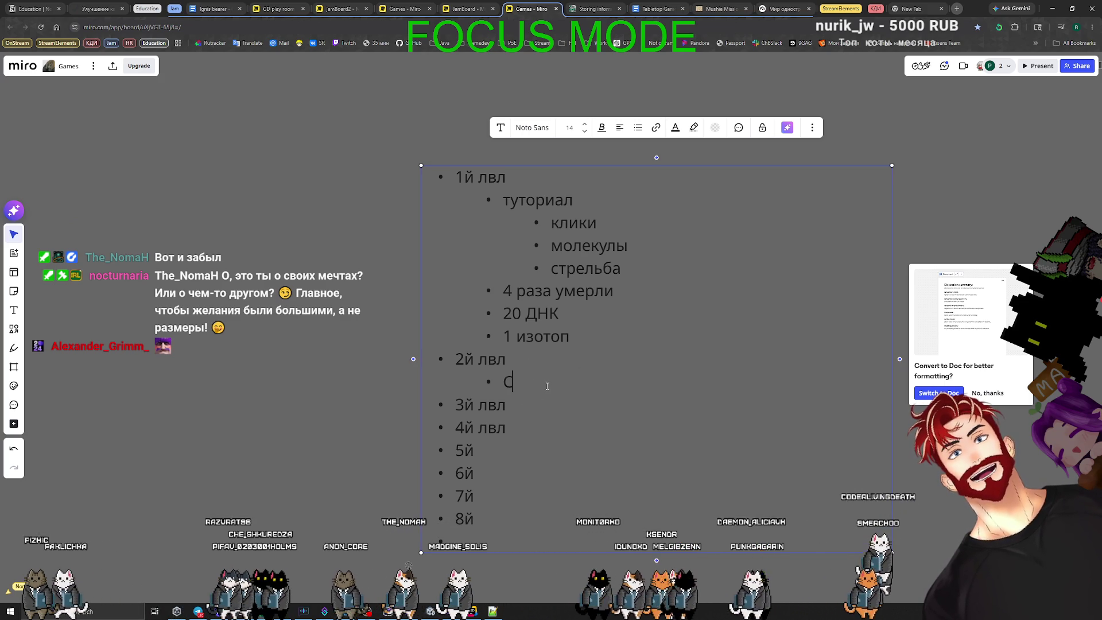
text(вязи между врага)
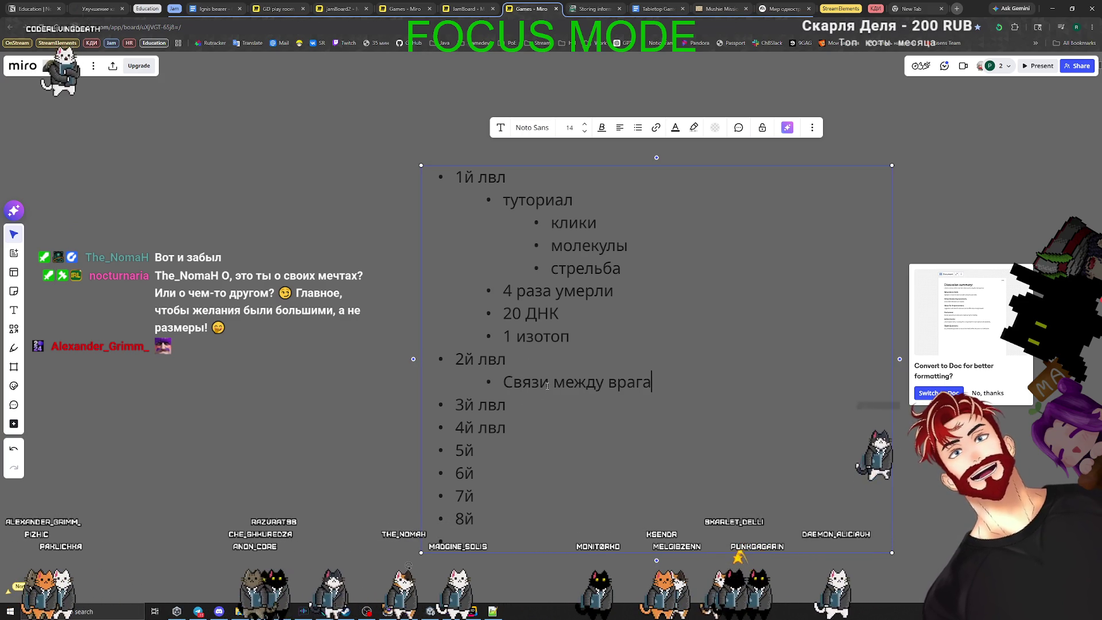
text(ми)
key(Return)
text(Враги стали чуток си)
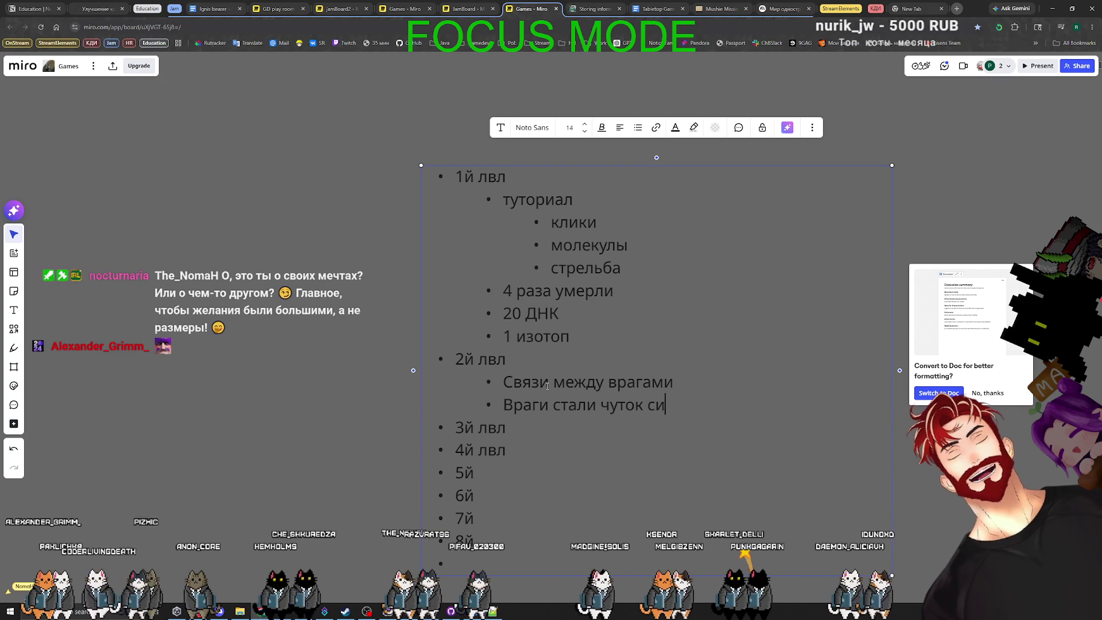
text(льнее)
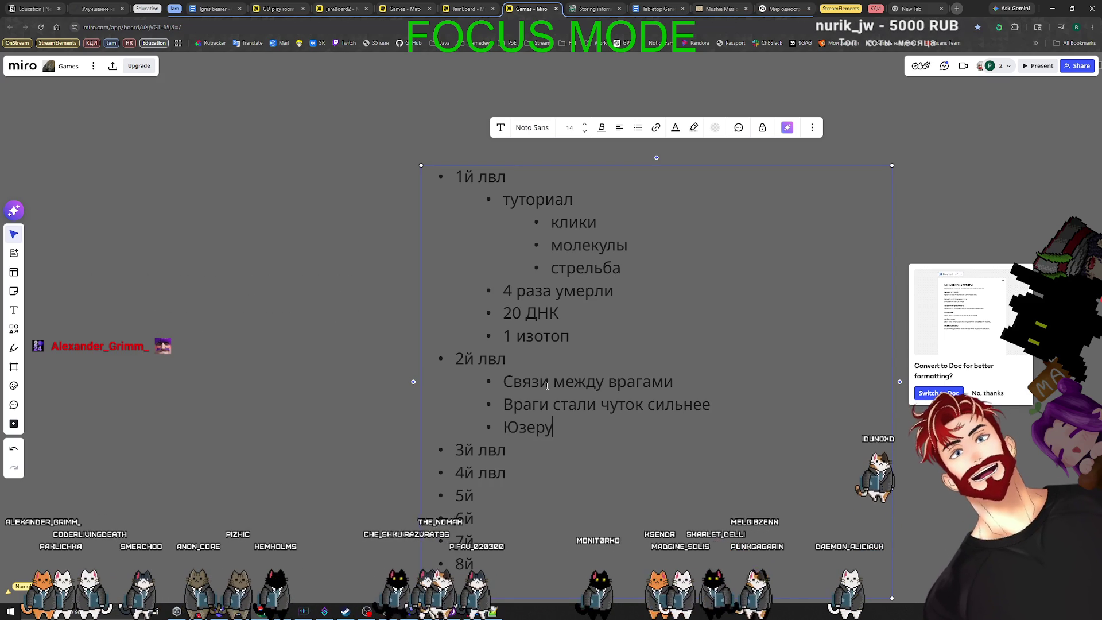
text( Юзеру надо +)
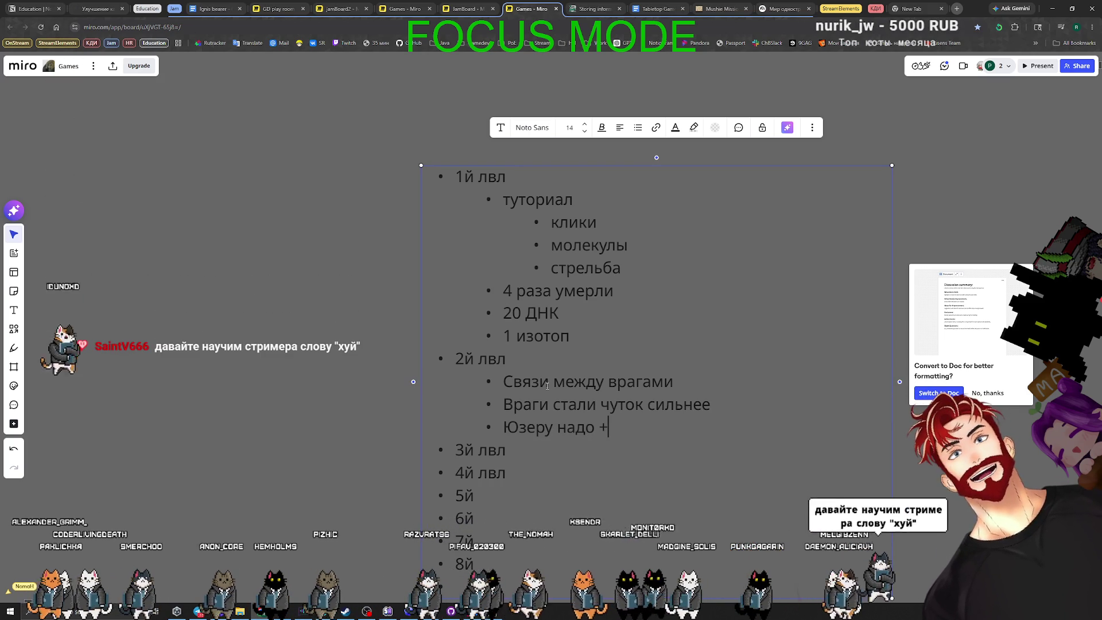
text( дамаг чтобы проб)
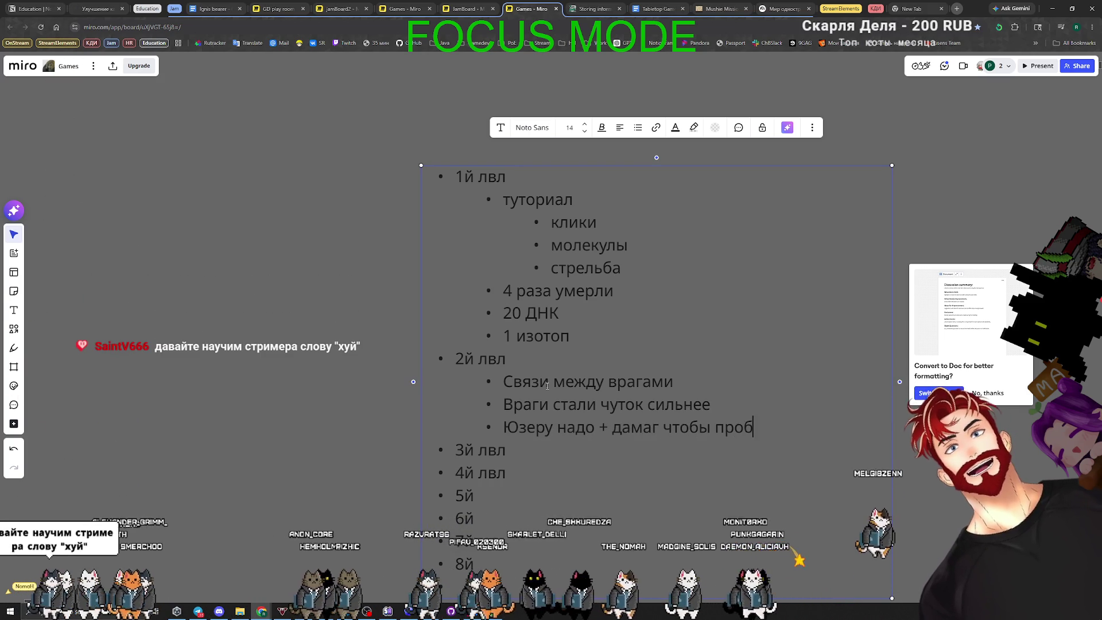
text(ивать сильных врагов)
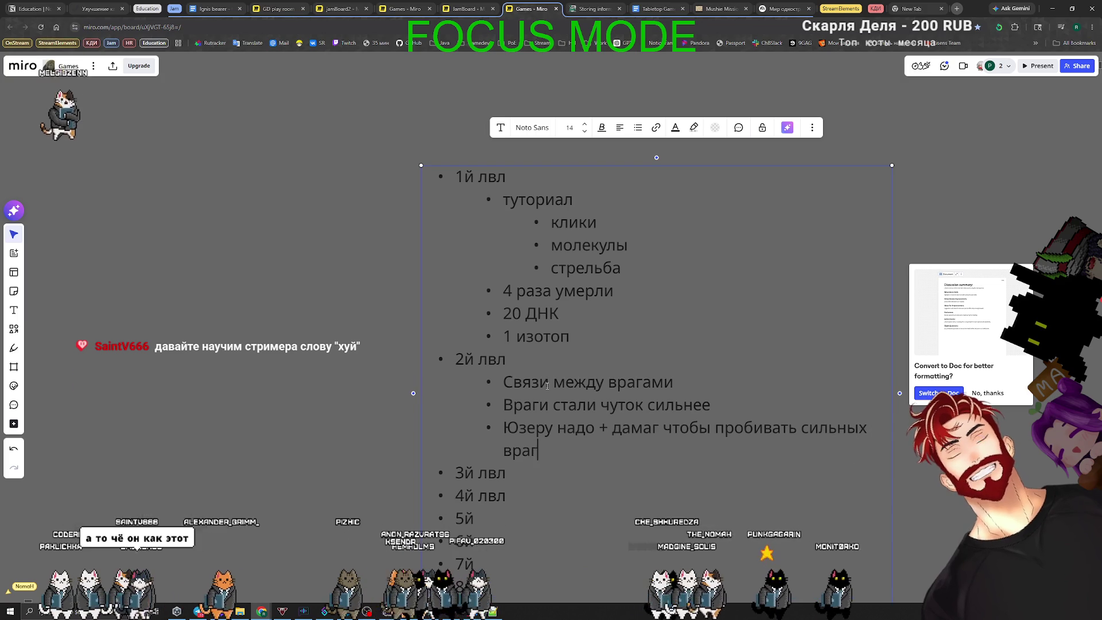
scroll(350, 387, down, 5)
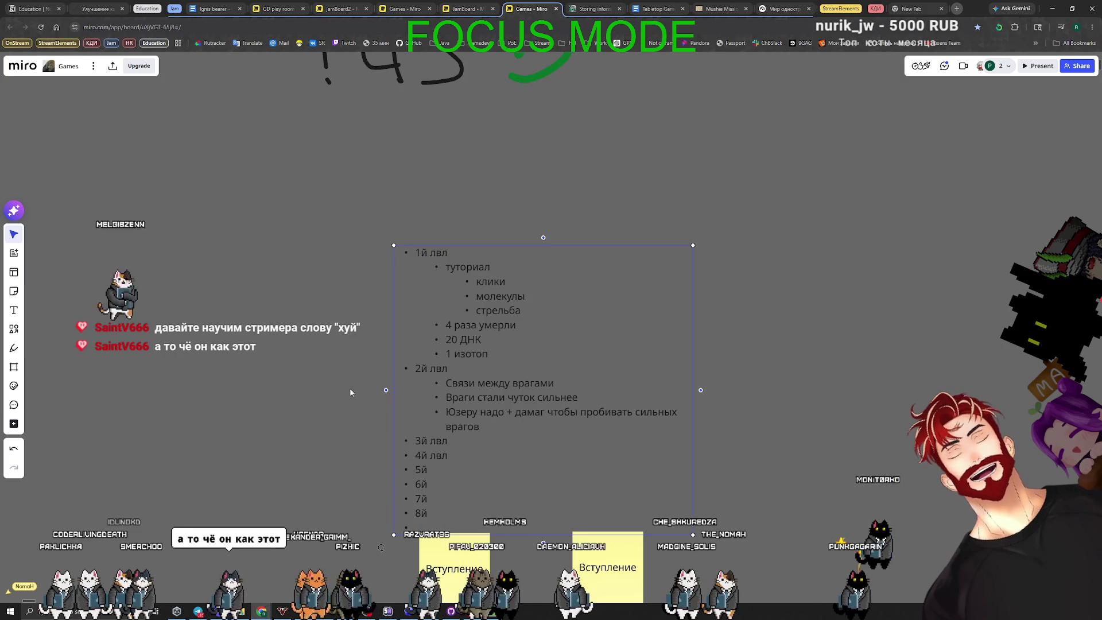
Turn the bullet list into a doc and move it toward the board centre
scroll(501, 323, up, 5)
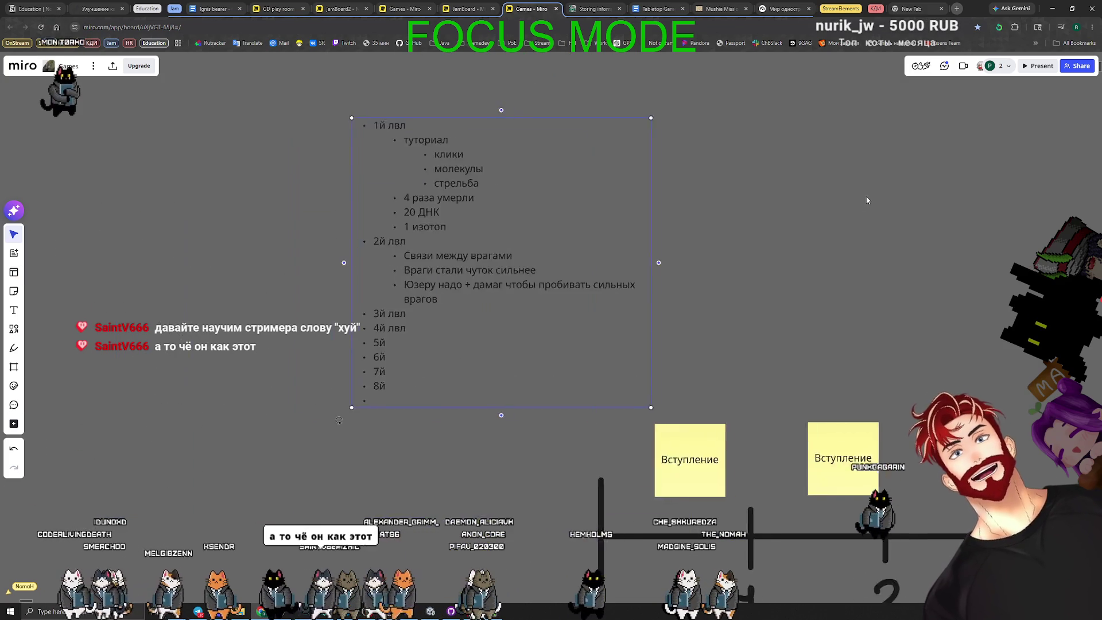
scroll(504, 291, up, 3)
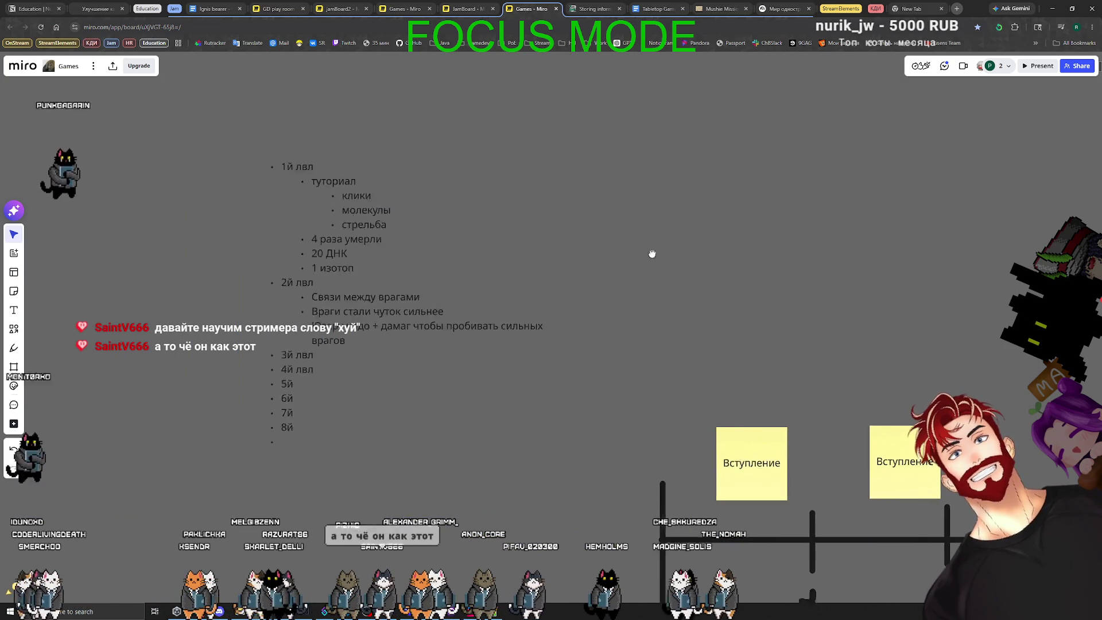
scroll(494, 344, down, 3)
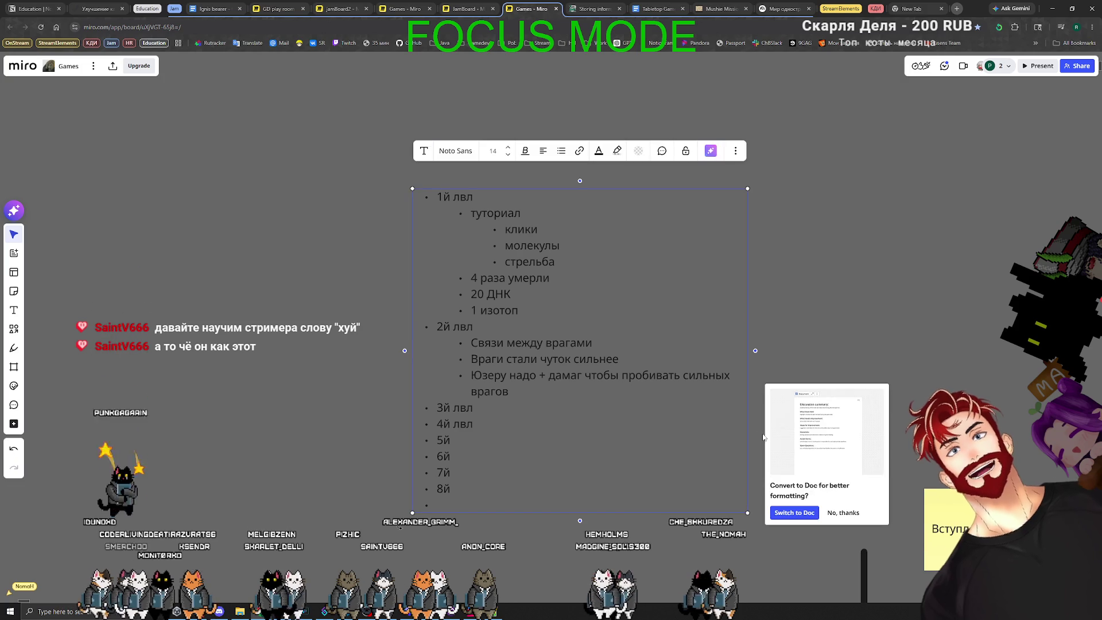
click(804, 516)
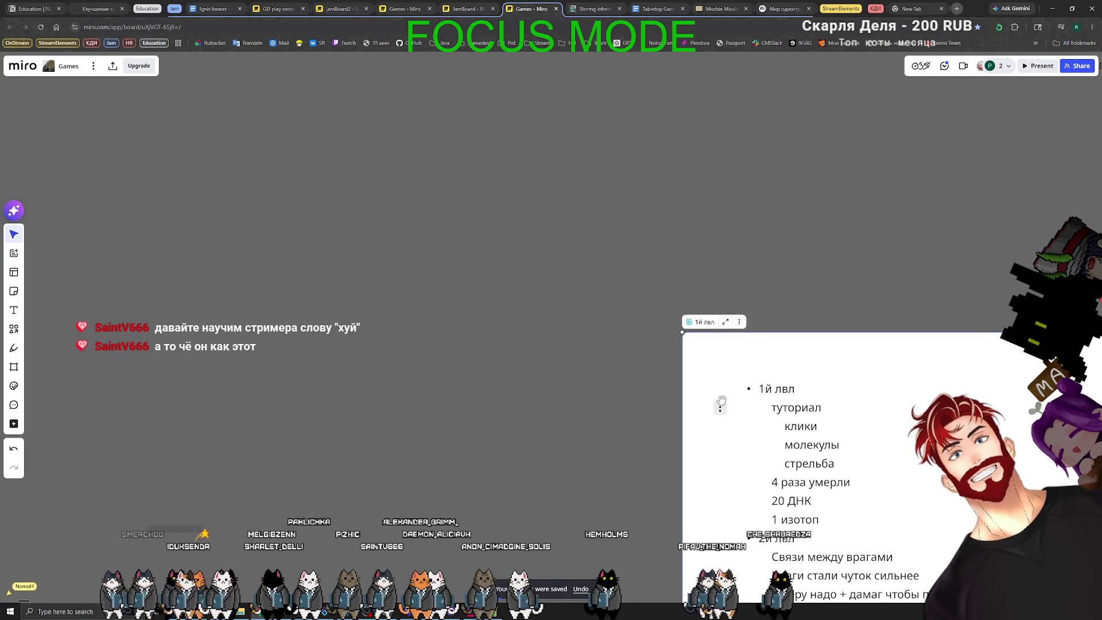
scroll(576, 394, down, 3)
mouse_move(745, 373)
mouse_down()
mouse_move(424, 154)
mouse_move(418, 98)
mouse_up()
Scroll through the level-plan document, then exit its expanded view
scroll(506, 381, down, 3)
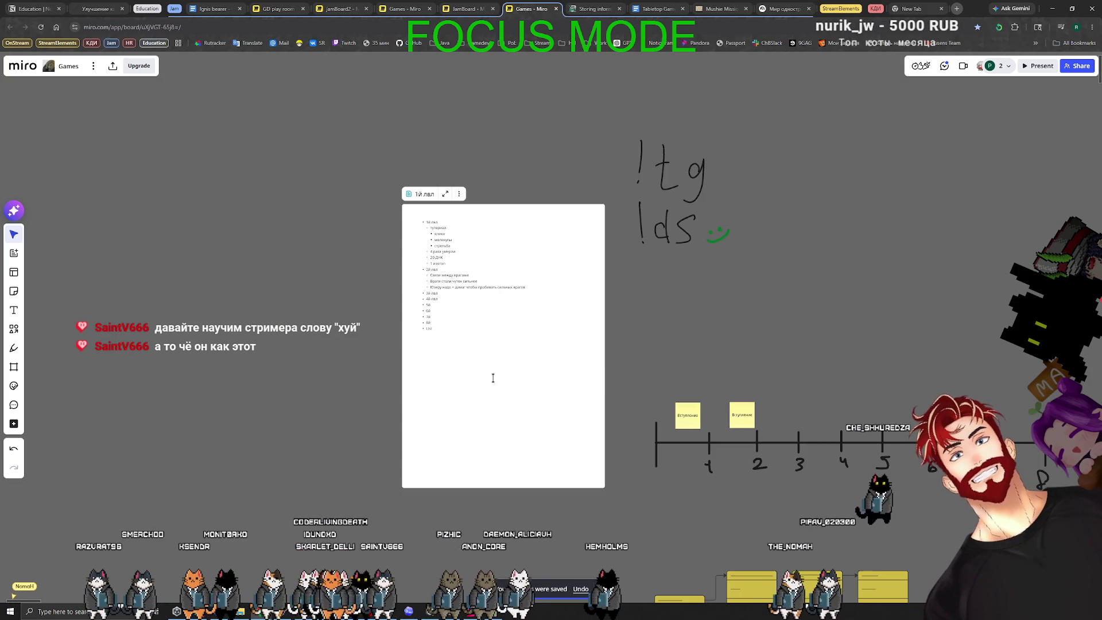
scroll(535, 488, down, 5)
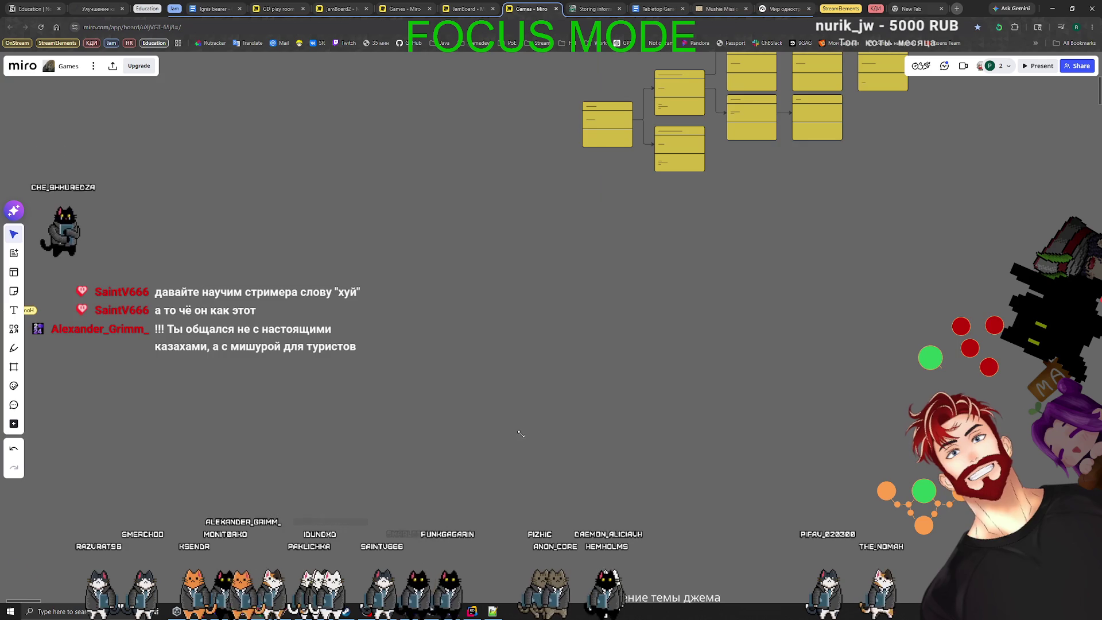
scroll(532, 453, up, 3)
scroll(532, 454, up, 4)
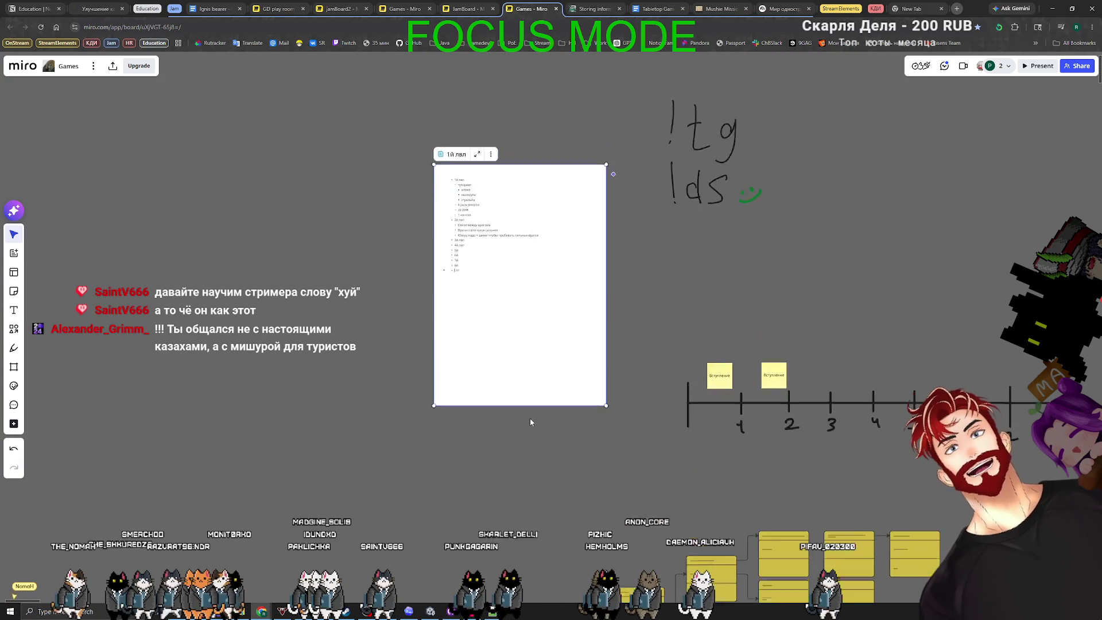
scroll(528, 418, up, 3)
scroll(504, 410, down, 5)
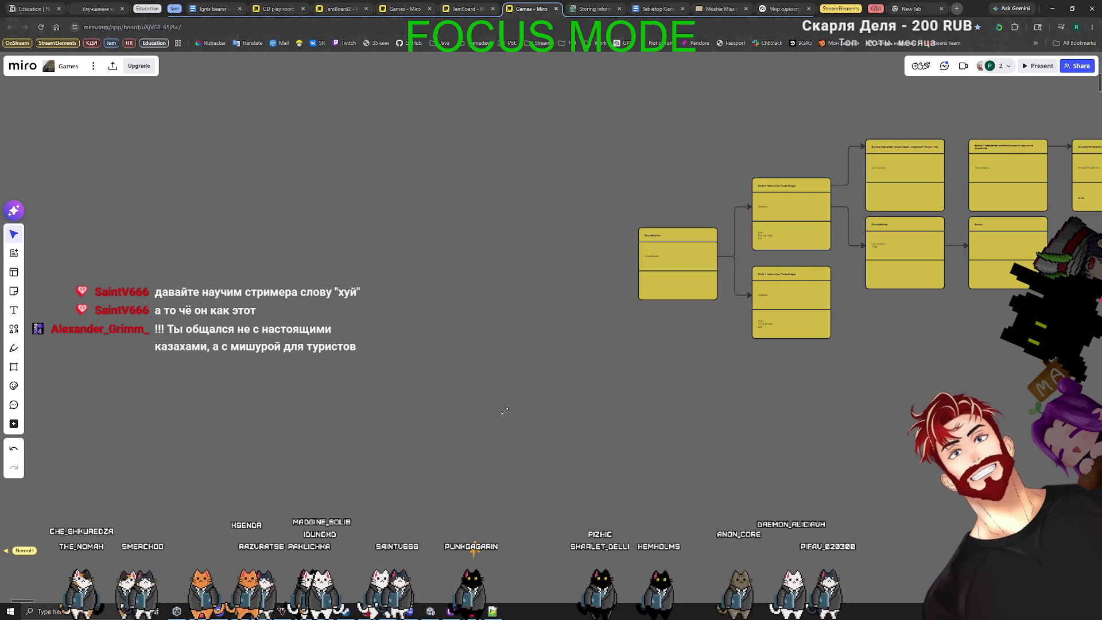
scroll(497, 313, up, 5)
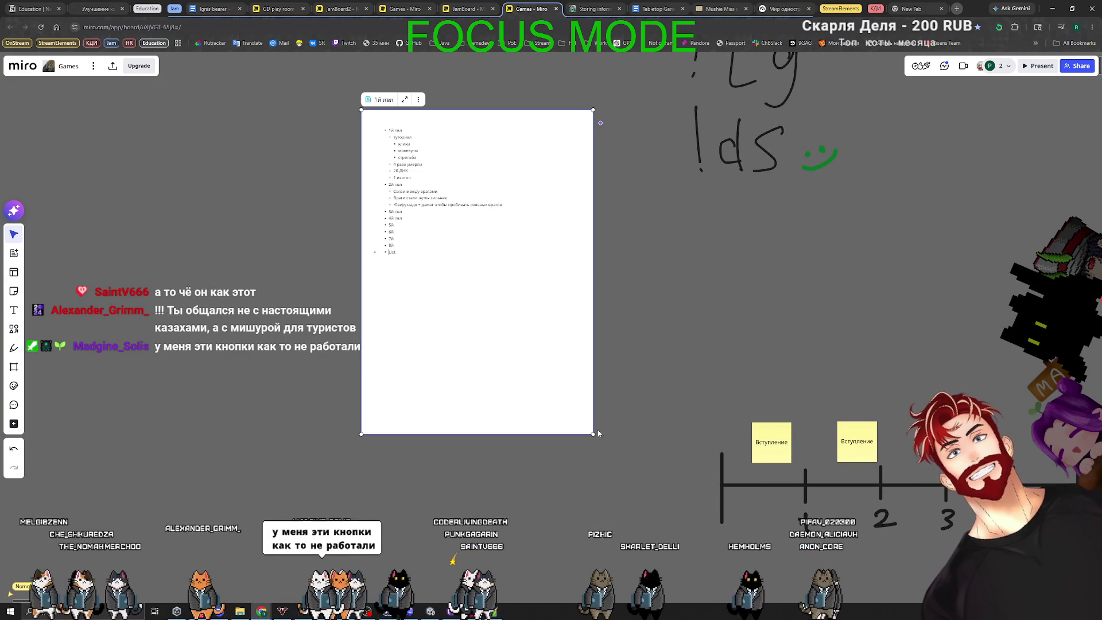
scroll(579, 401, down, 5)
scroll(529, 336, up, 5)
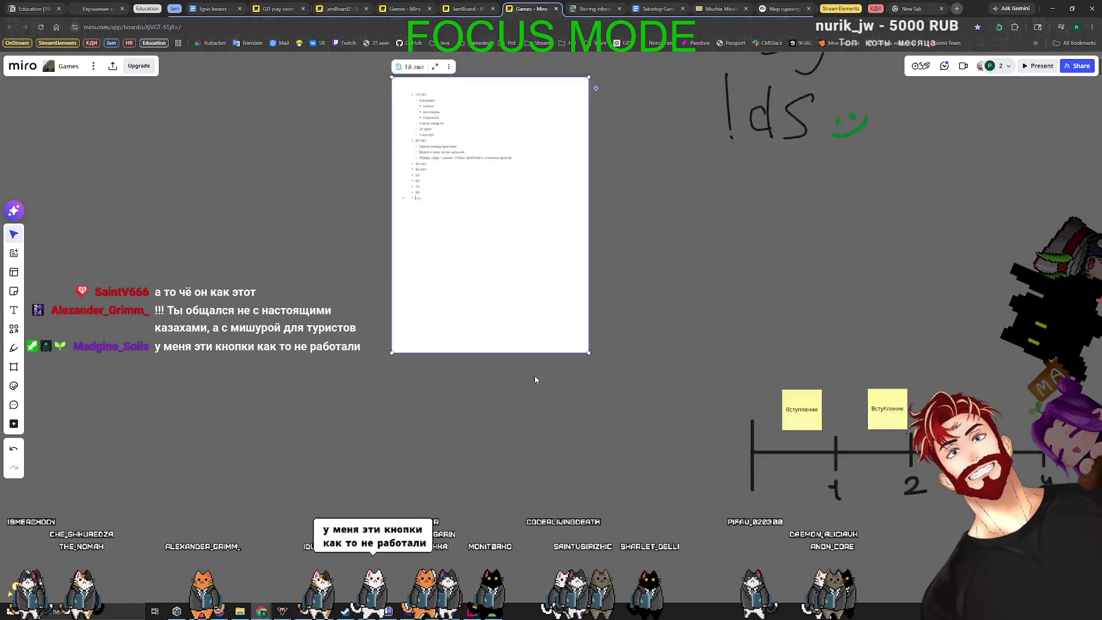
scroll(524, 194, down, 5)
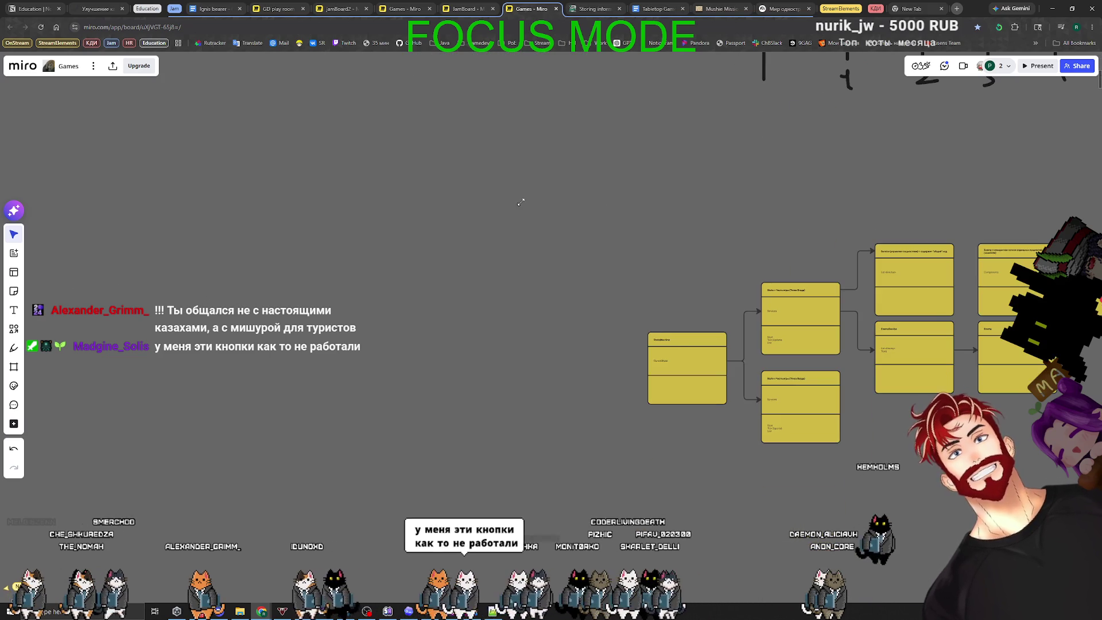
scroll(543, 245, up, 5)
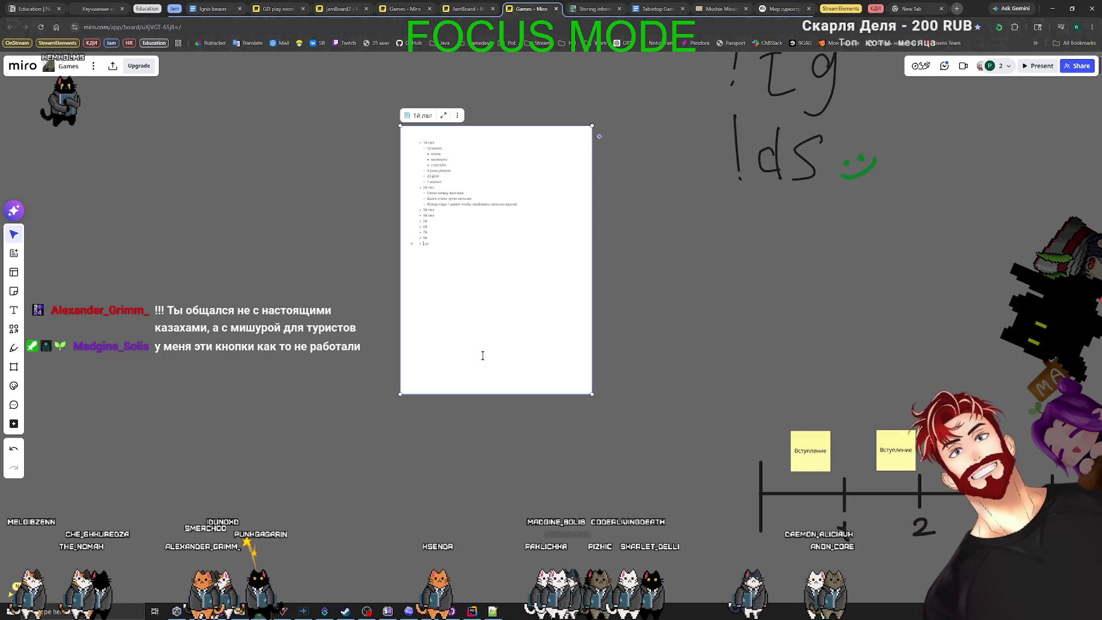
scroll(424, 300, down, 5)
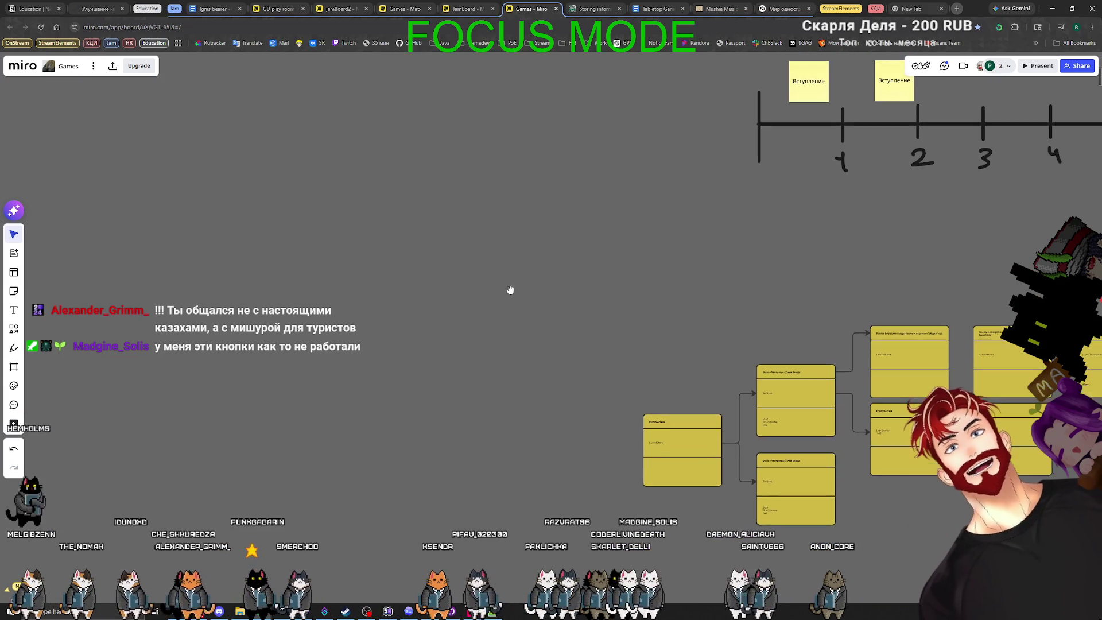
scroll(508, 311, up, 4)
scroll(508, 312, up, 2)
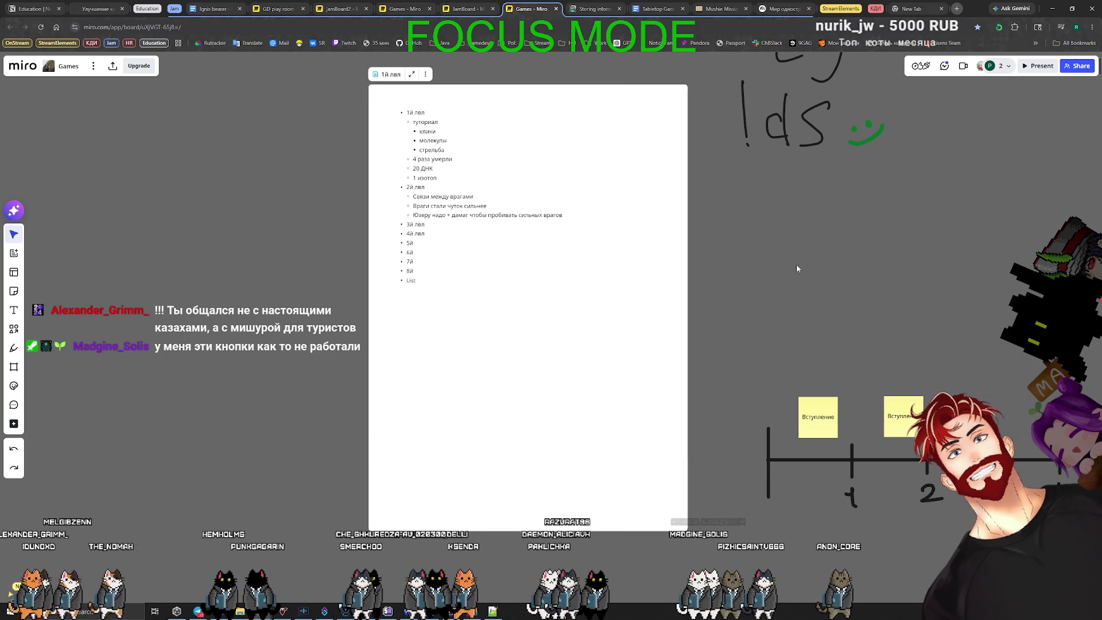
key(Escape)
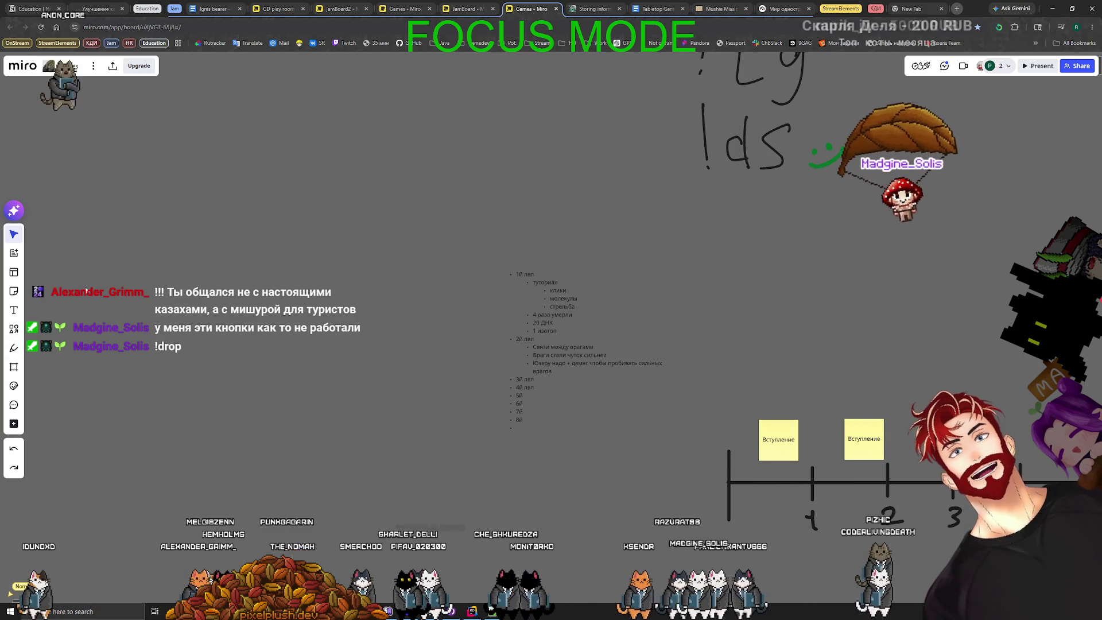
Draw a large rectangle on empty board space and fill it white
drag(187, 271, 419, 392)
click(13, 329)
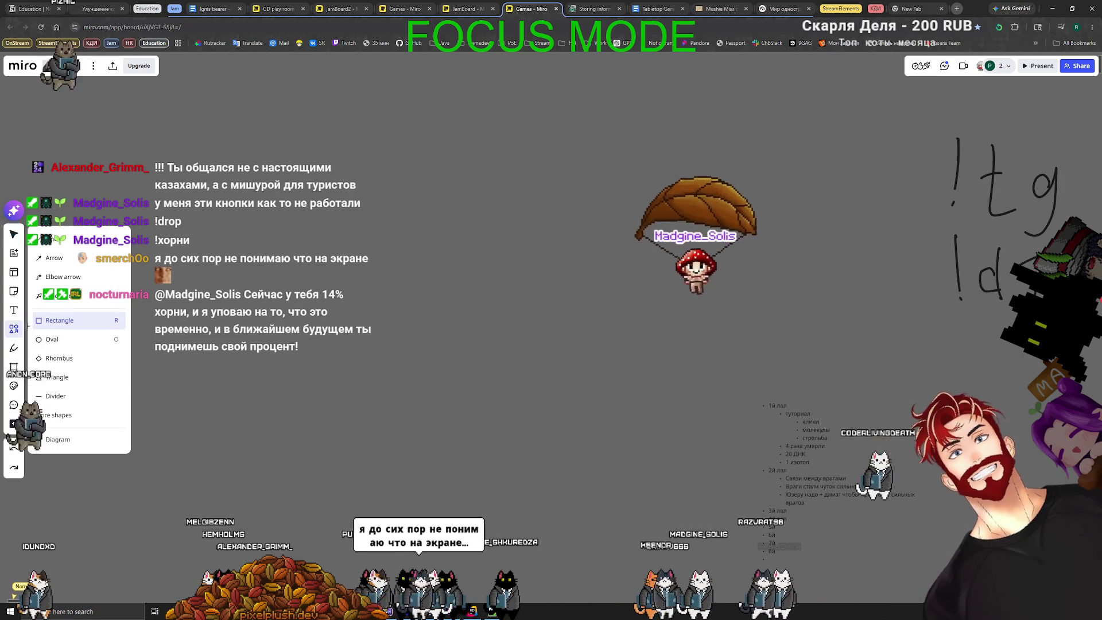
click(70, 335)
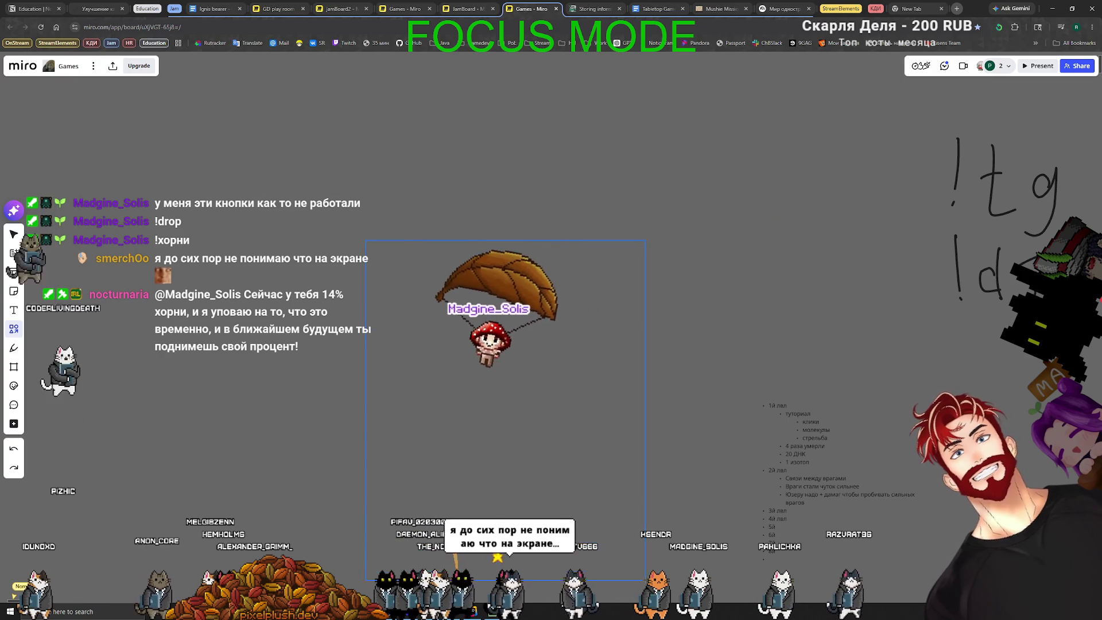
drag(643, 587, 643, 588)
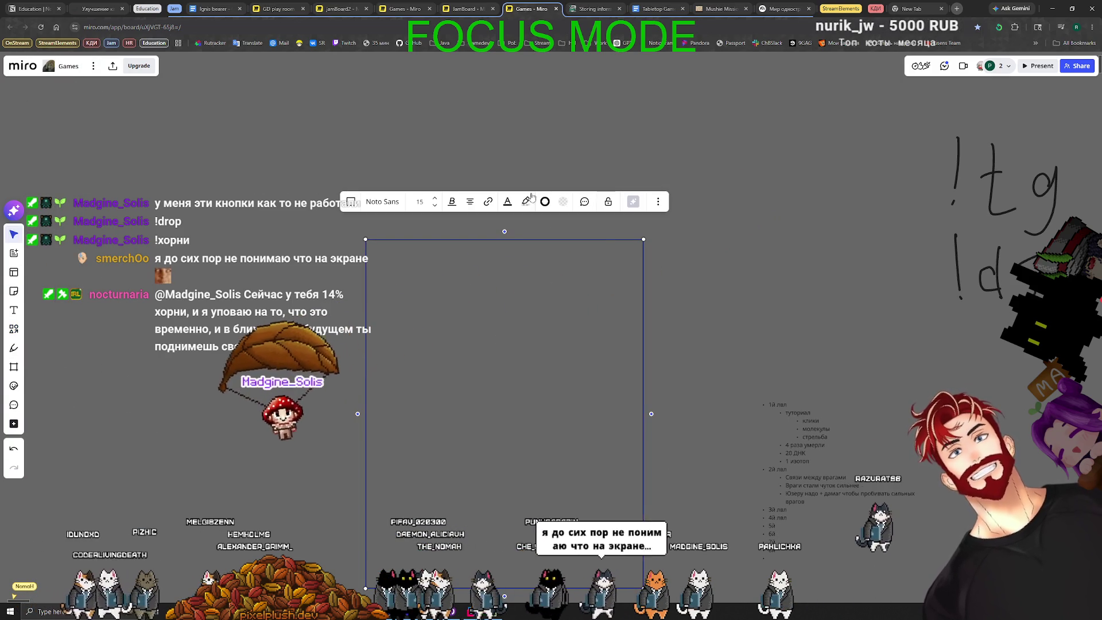
click(564, 205)
click(532, 290)
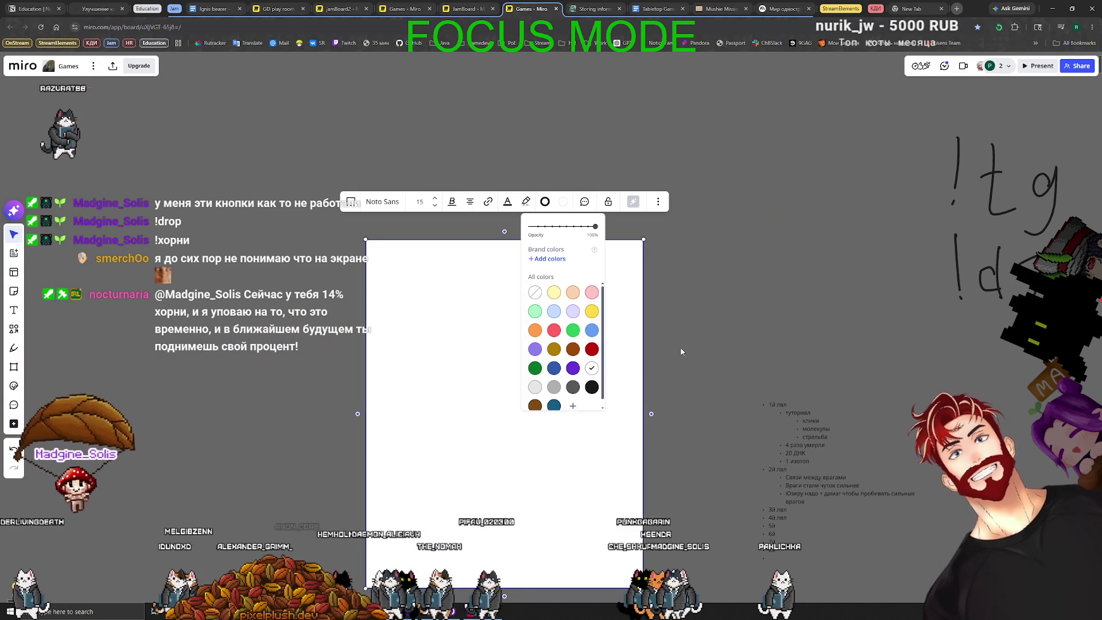
click(753, 313)
scroll(757, 327, down, 2)
Slide the rectangle aside and position the bullet list beside it
click(784, 384)
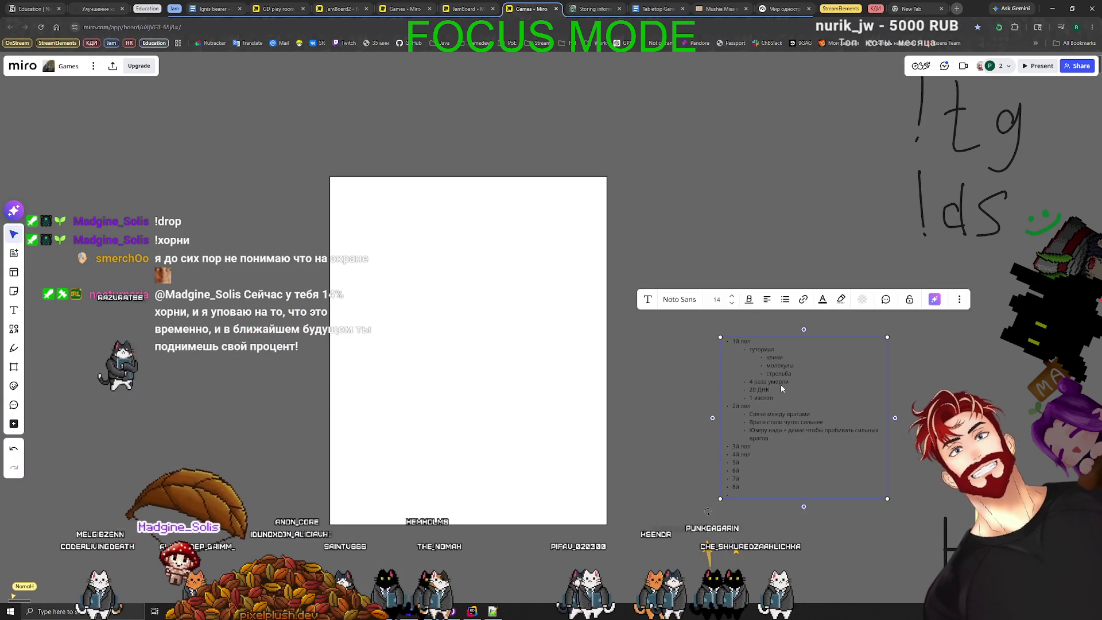
key(Delete)
mouse_move(443, 259)
mouse_down()
mouse_move(388, 222)
mouse_move(402, 236)
mouse_up()
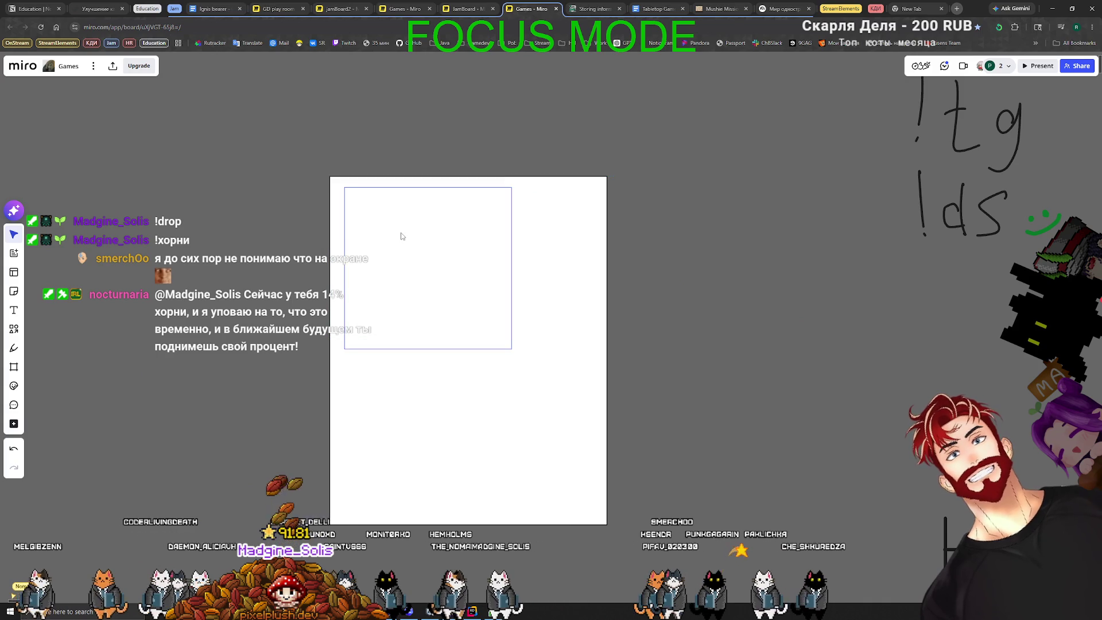
click(507, 273)
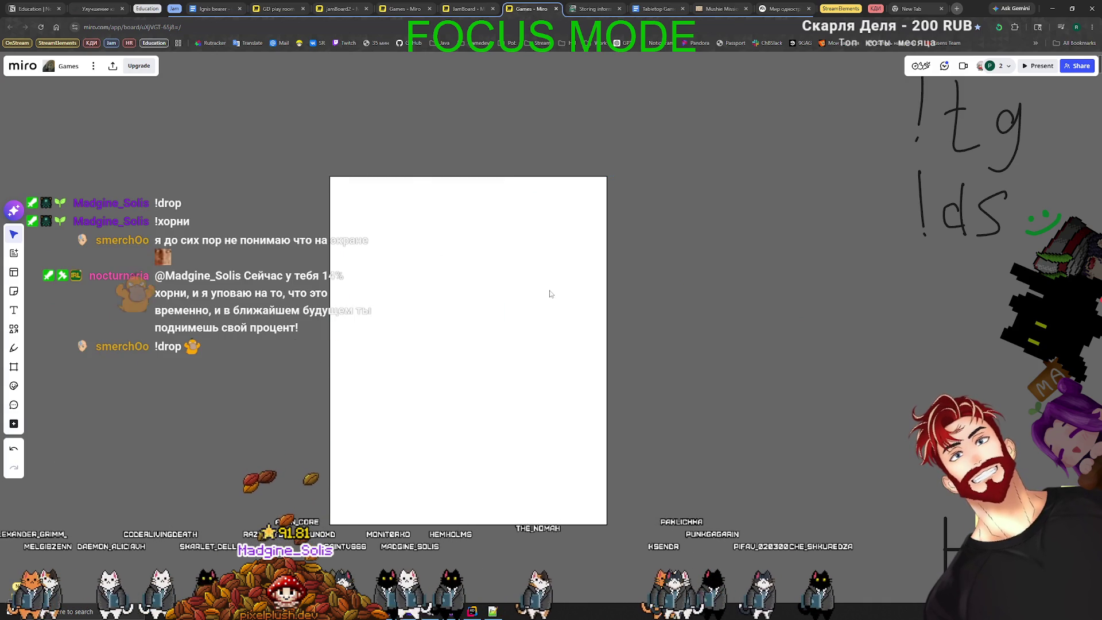
drag(546, 305, 738, 304)
click(383, 239)
mouse_move(384, 239)
mouse_down()
mouse_move(582, 253)
mouse_move(359, 288)
mouse_up()
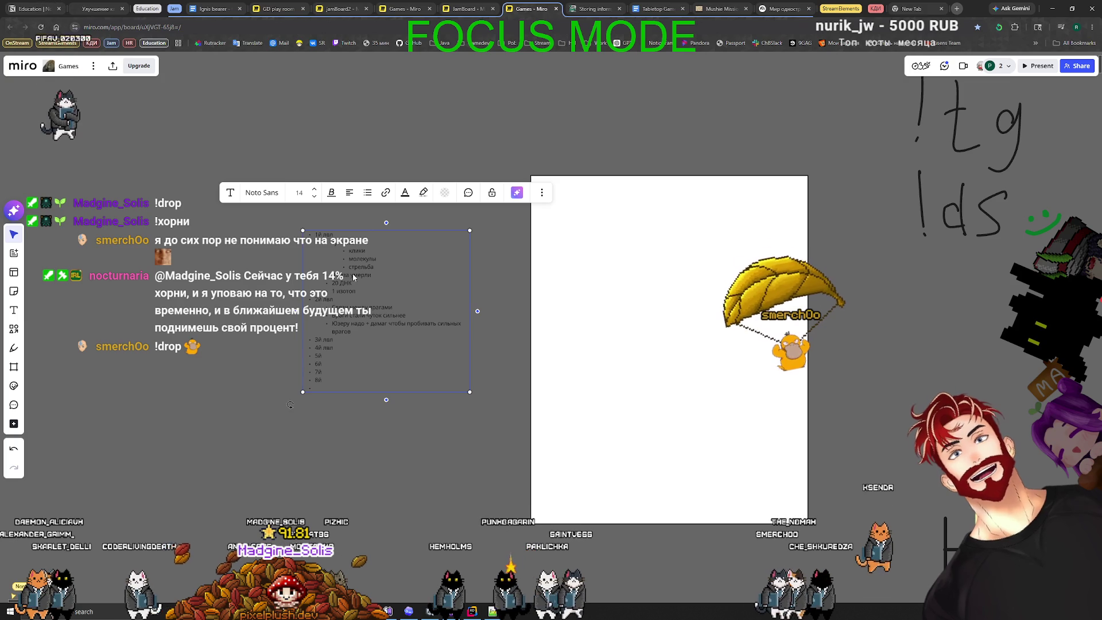
Bring the bullet list to front and place it at the white rectangle's top-left
right_click(354, 274)
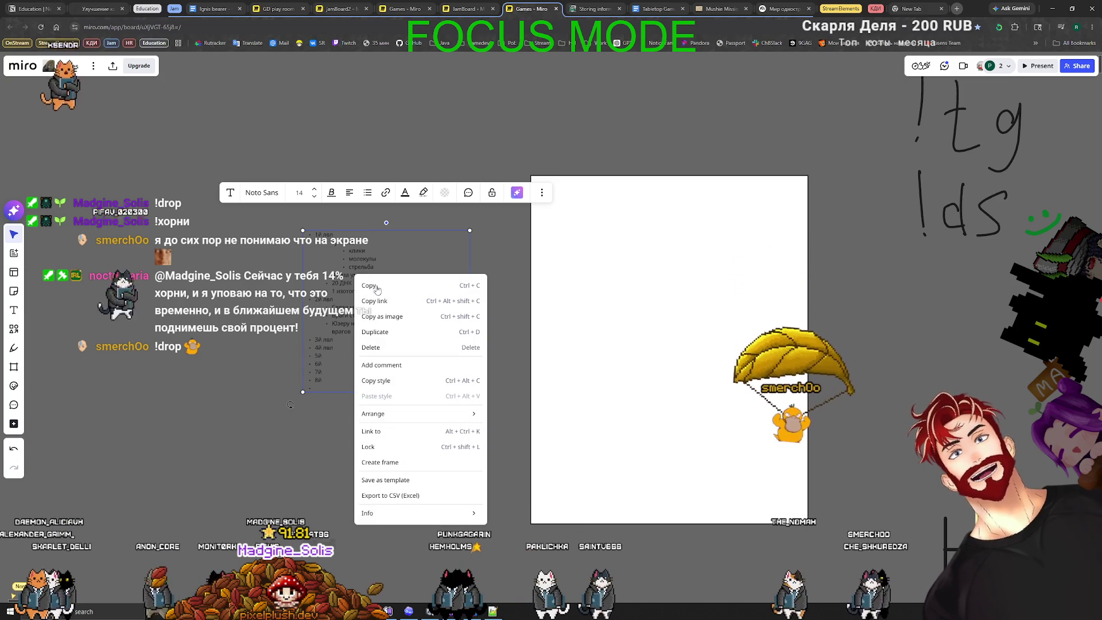
mouse_move(411, 413)
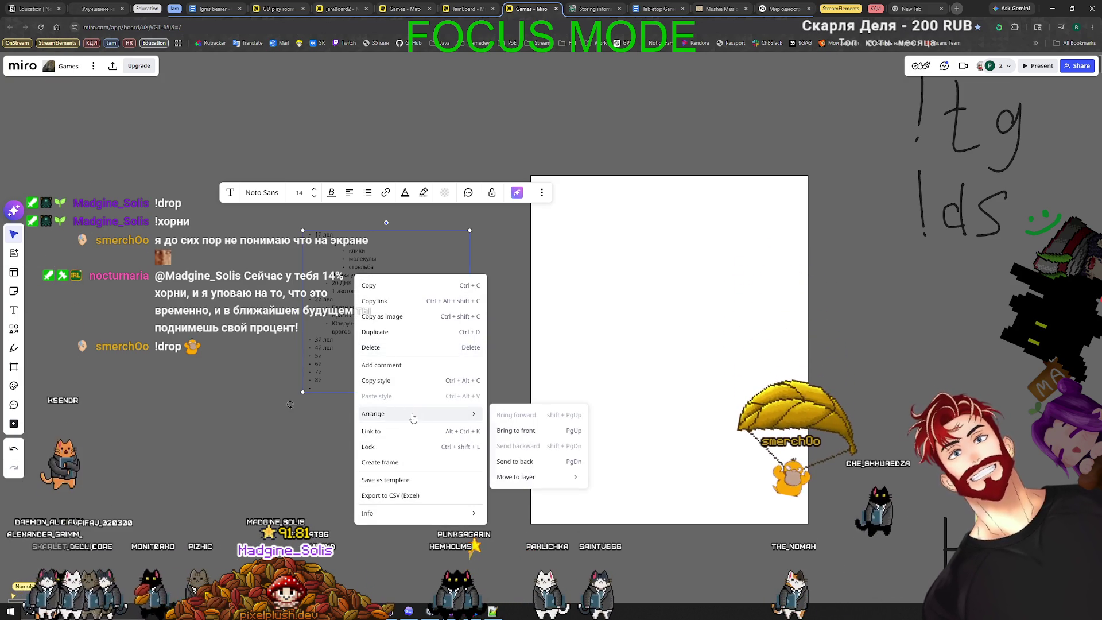
click(525, 430)
drag(330, 299, 569, 250)
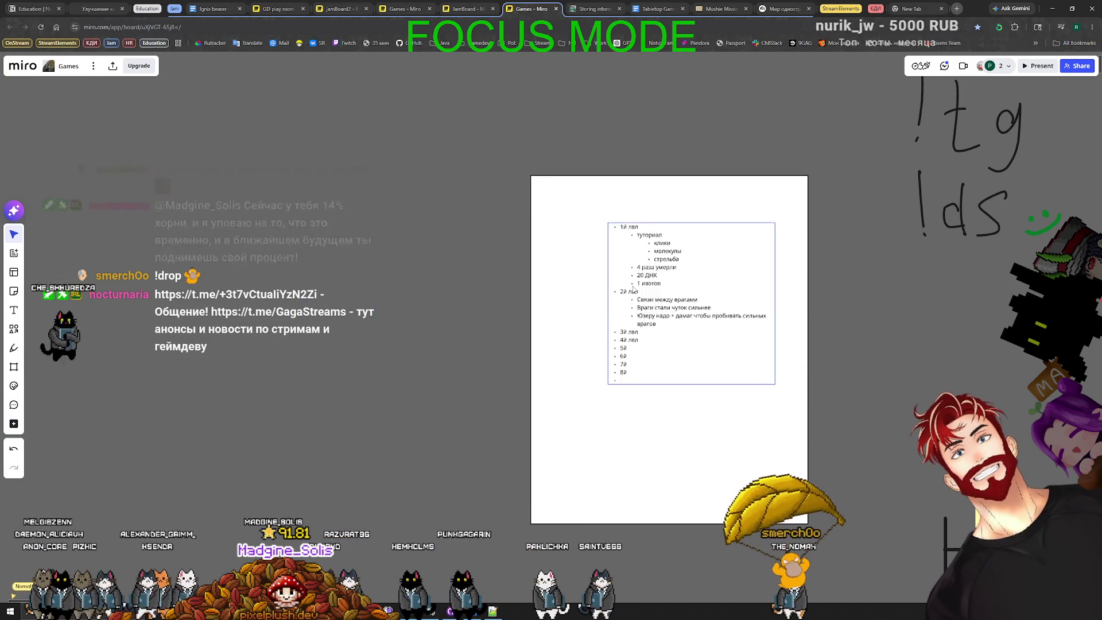
mouse_move(705, 433)
mouse_down()
mouse_move(676, 420)
mouse_move(356, 397)
mouse_move(400, 411)
mouse_up()
click(602, 237)
mouse_move(602, 237)
mouse_down()
mouse_move(289, 228)
mouse_move(333, 217)
mouse_move(632, 268)
mouse_up()
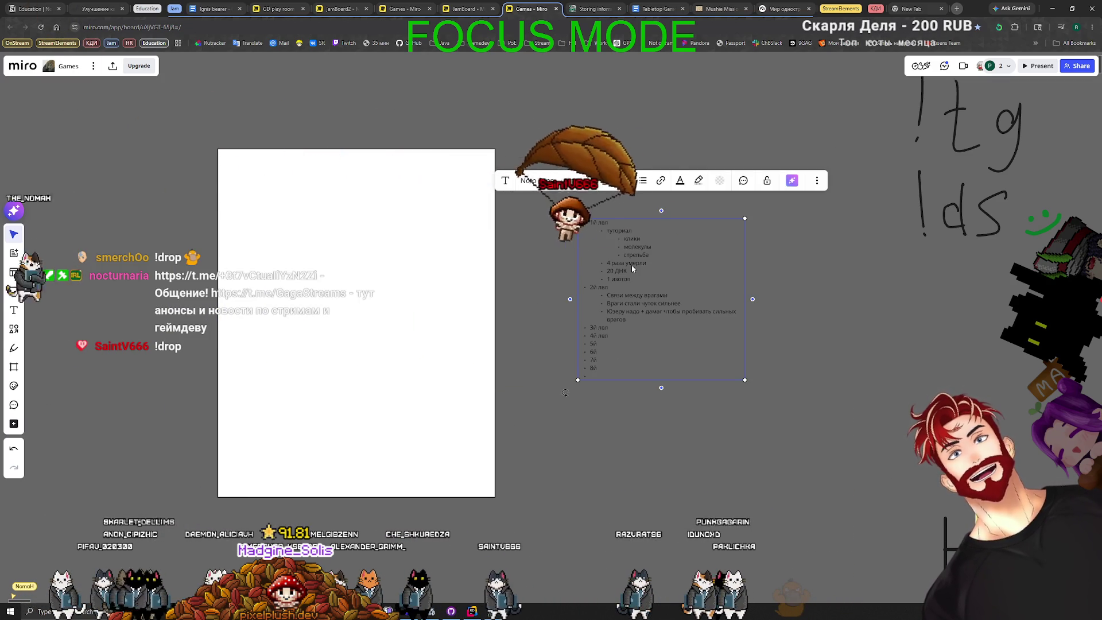
drag(631, 265, 282, 216)
click(459, 354)
Enlarge the white rectangle from its corner and select both objects
click(457, 356)
drag(495, 497, 705, 585)
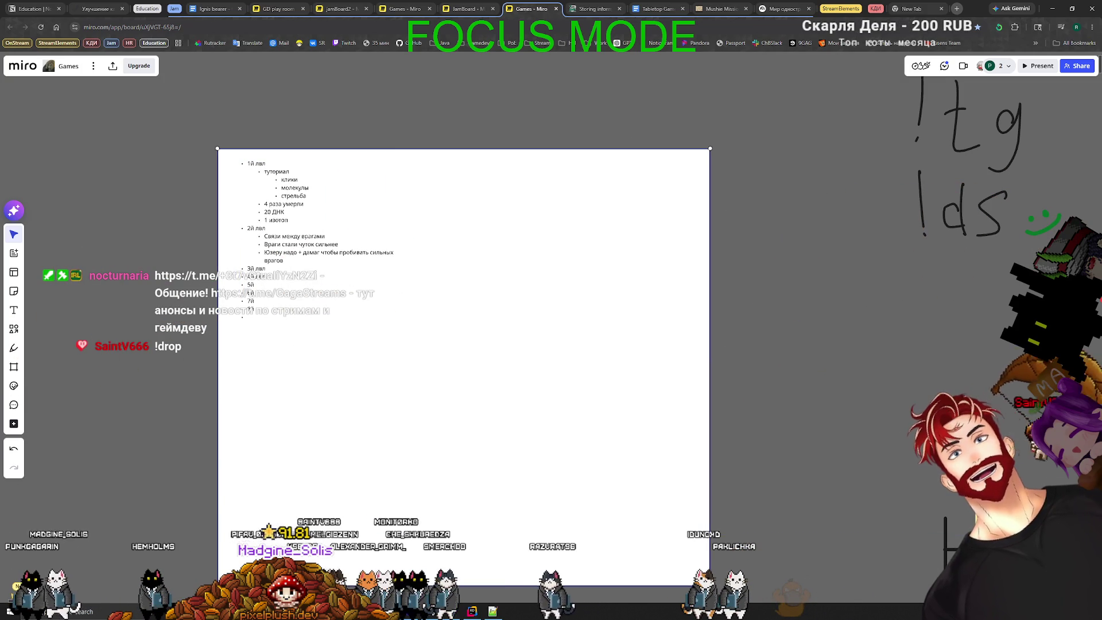
click(343, 254)
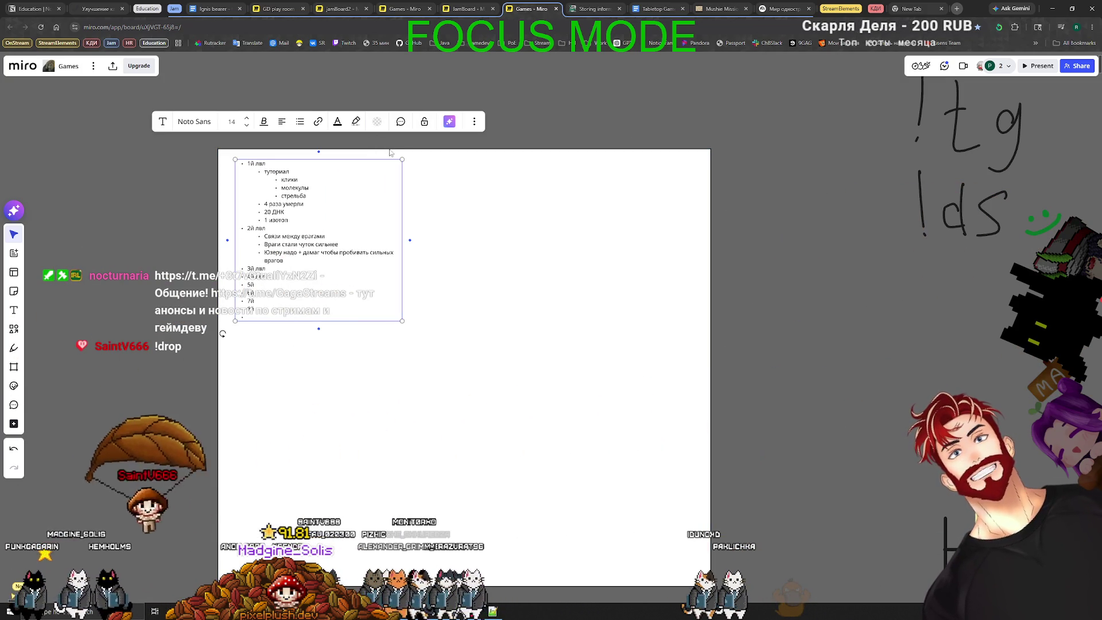
key(ctrl+a)
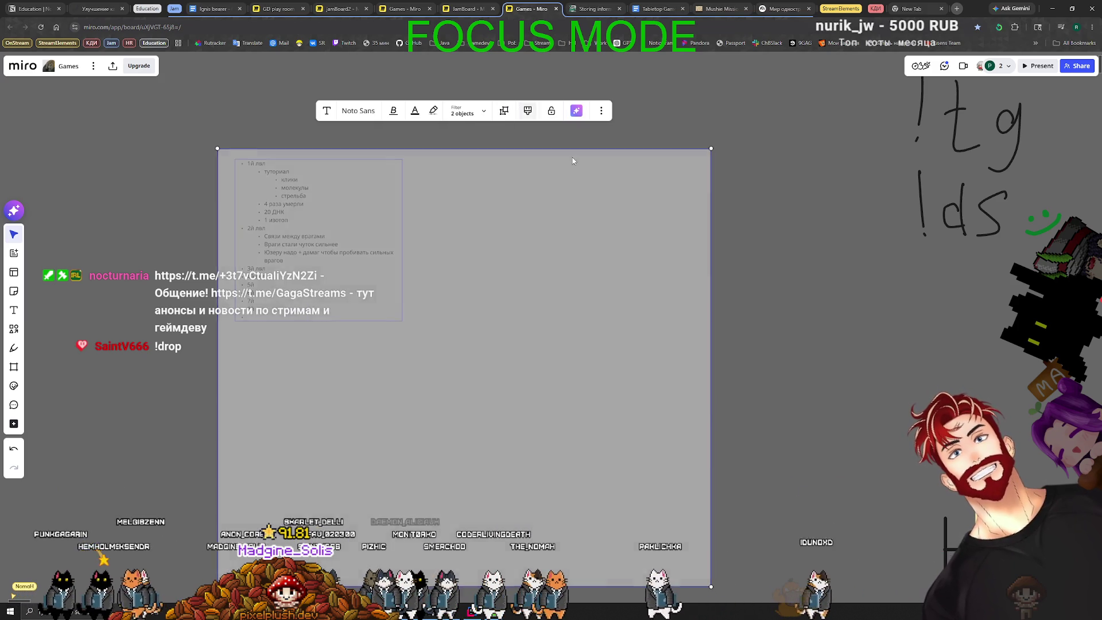
Separate the white rectangle from the bullet list and delete it
click(603, 288)
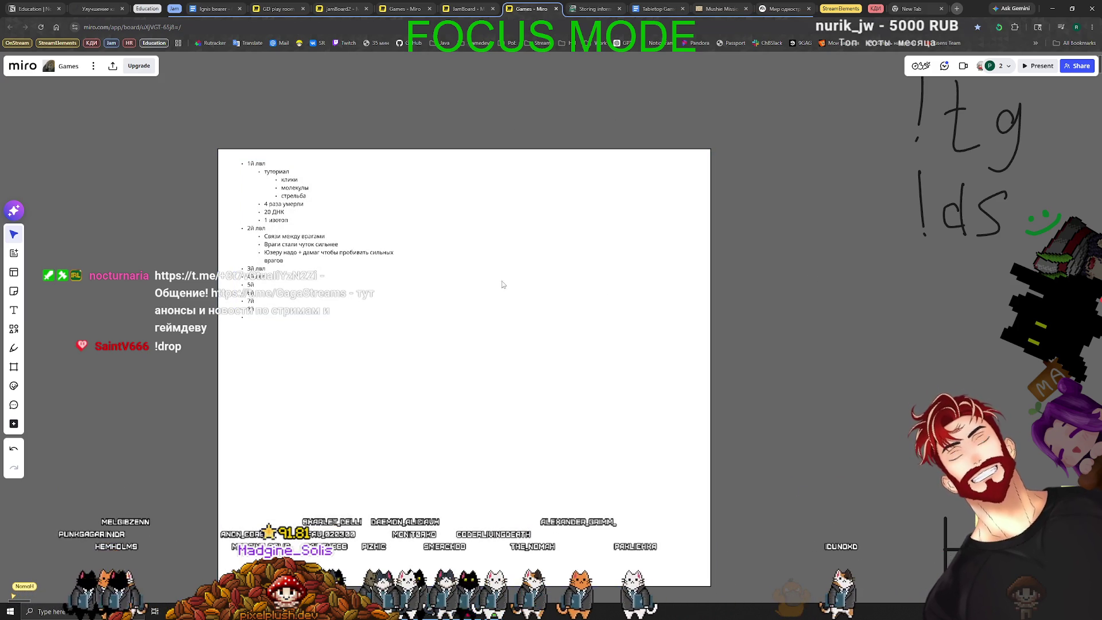
key(ctrl+a)
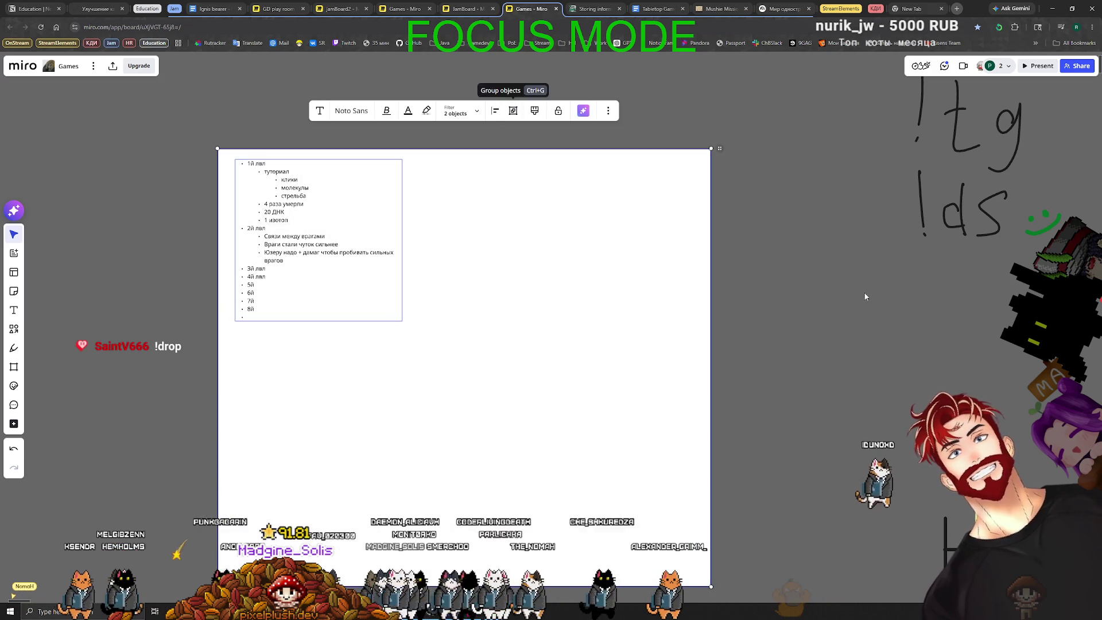
click(863, 297)
click(319, 241)
mouse_move(583, 327)
mouse_down()
mouse_move(546, 337)
mouse_move(522, 296)
mouse_up()
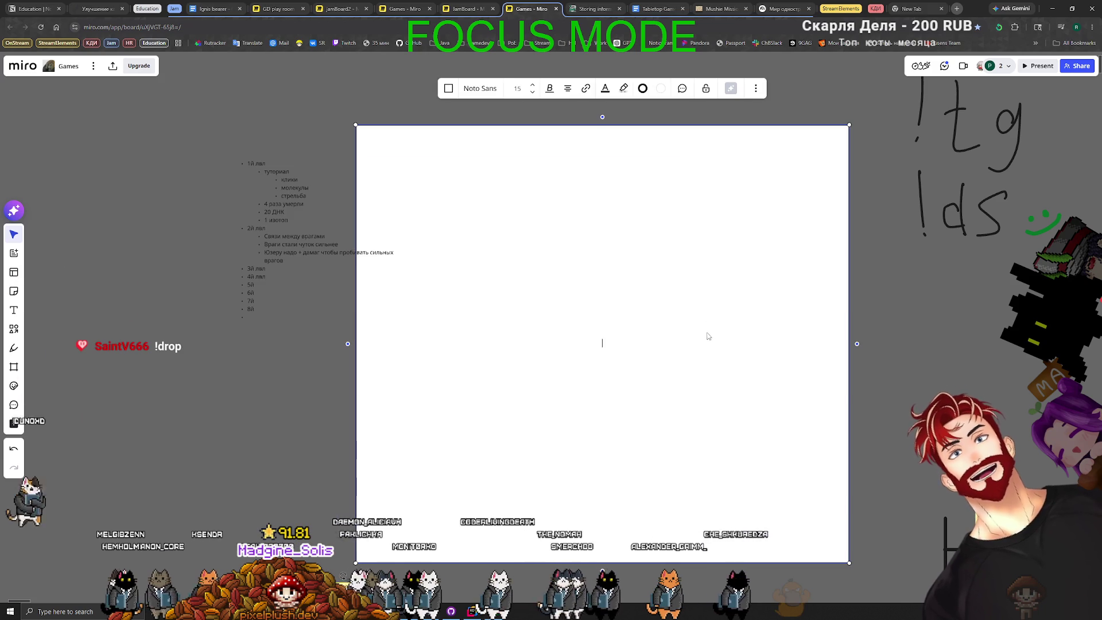
scroll(574, 396, left, 3)
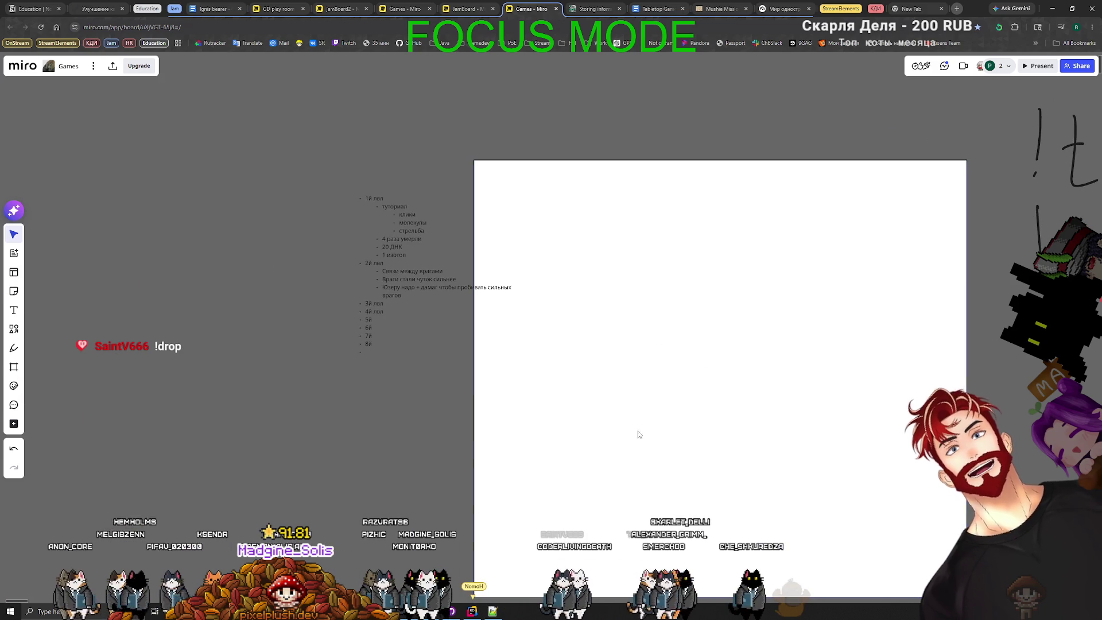
key(Delete)
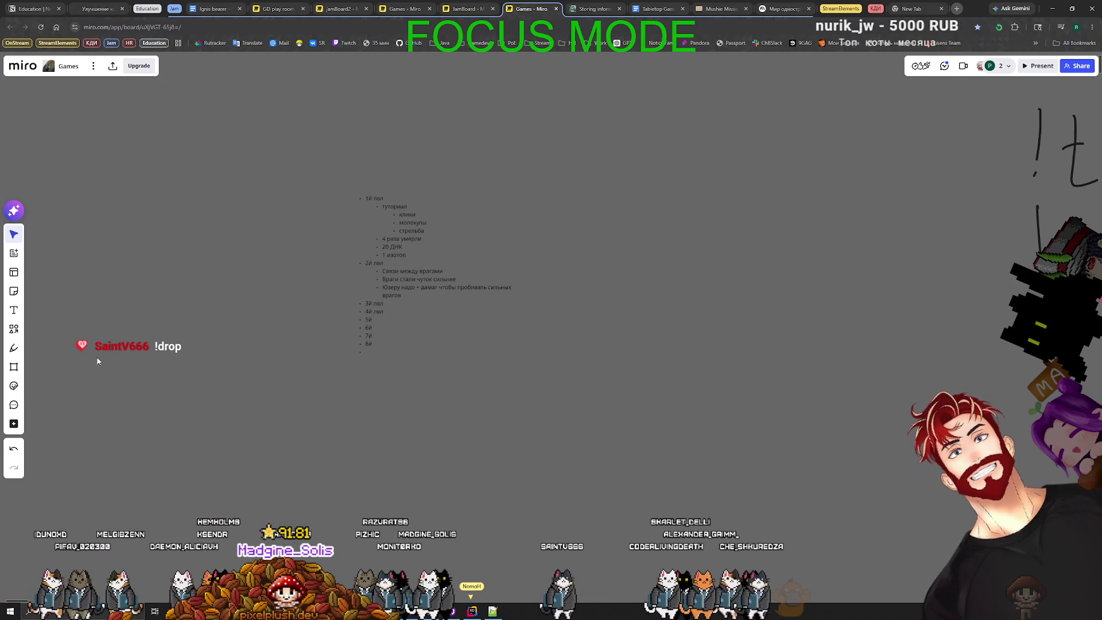
Create Frame 18, move the list into it, and resize it into a tall portrait shape
click(13, 272)
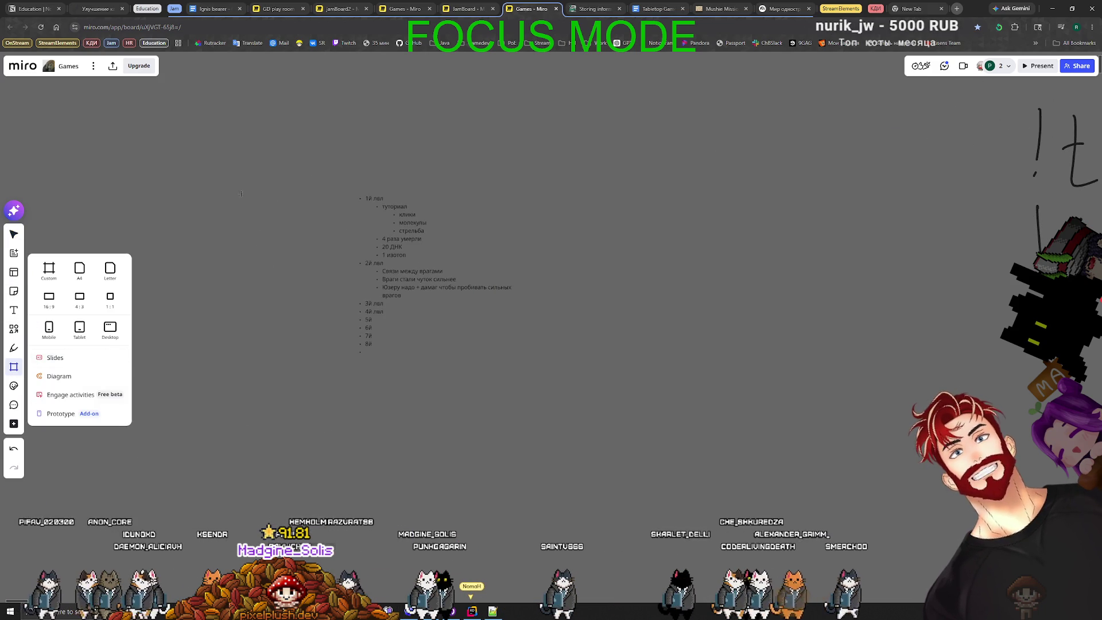
click(46, 323)
mouse_move(418, 351)
mouse_down()
mouse_move(342, 346)
mouse_move(76, 220)
mouse_up()
mouse_move(319, 236)
mouse_down()
mouse_move(317, 277)
mouse_move(580, 342)
mouse_up()
scroll(580, 343, up, 3)
scroll(691, 291, down, 5)
mouse_move(984, 344)
mouse_down()
mouse_move(830, 362)
mouse_move(787, 390)
mouse_up()
drag(739, 430, 740, 549)
drag(797, 369, 859, 369)
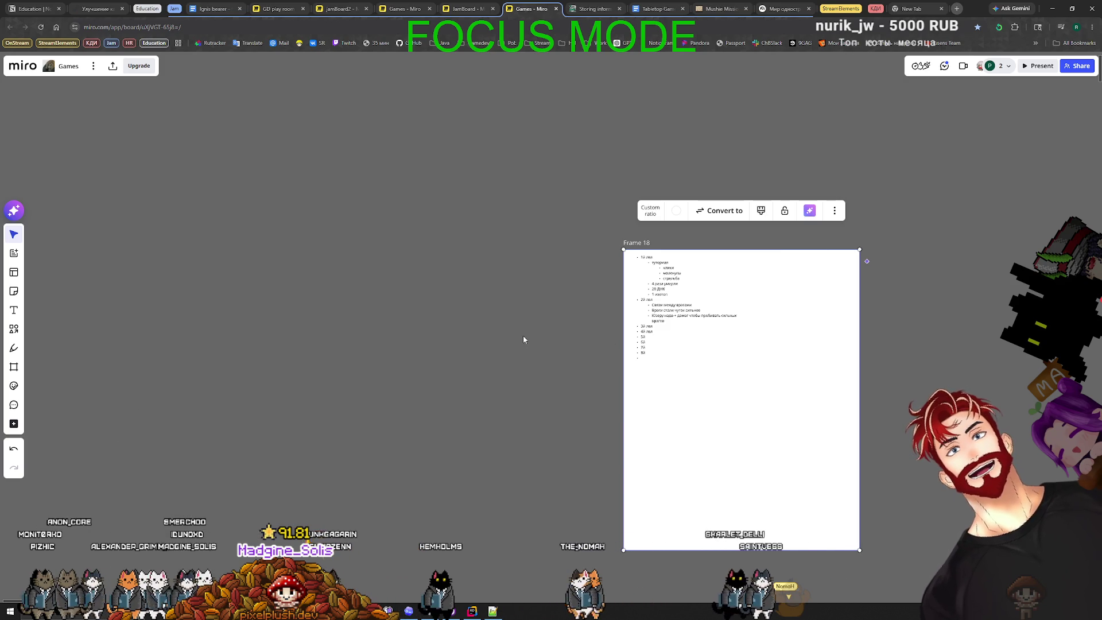
click(538, 344)
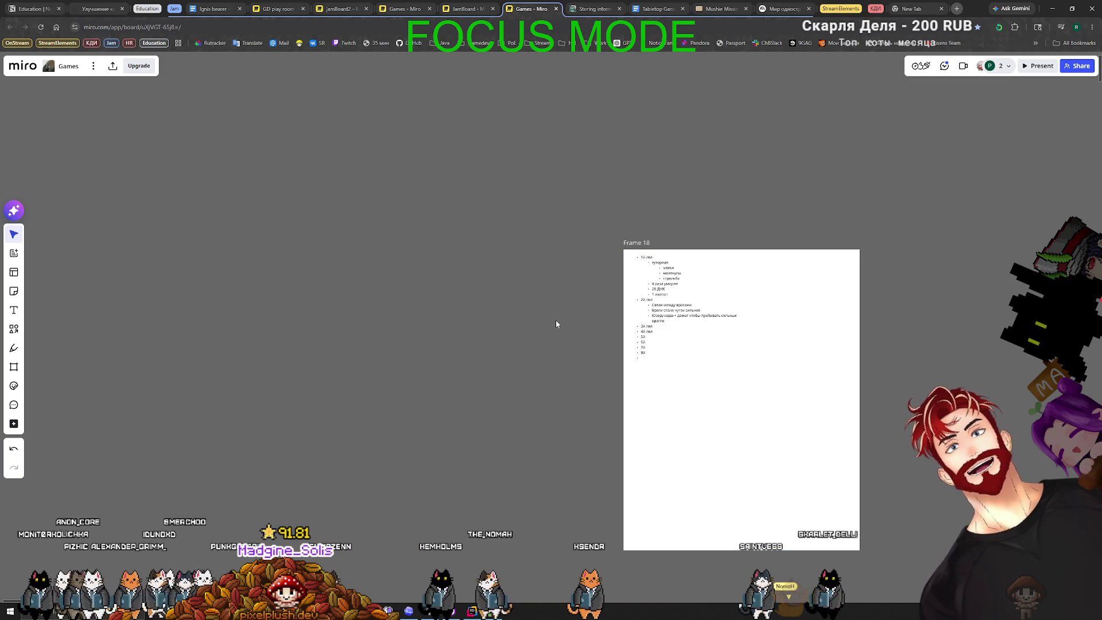
drag(548, 329, 445, 312)
scroll(531, 328, up, 5)
scroll(531, 329, down, 1)
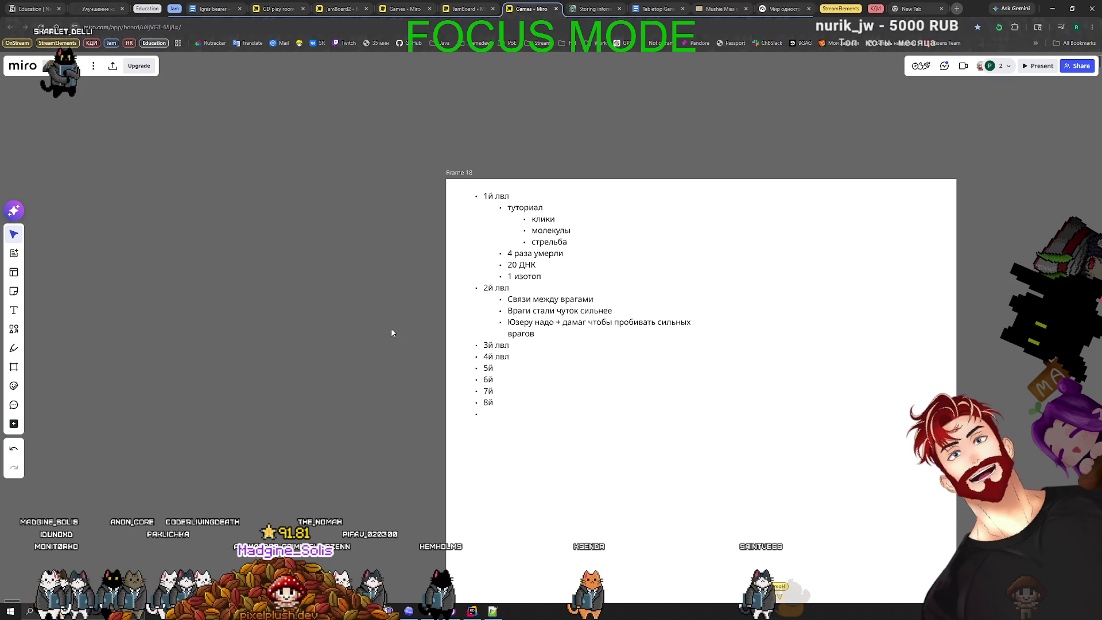
scroll(378, 360, up, 2)
scroll(482, 375, down, 2)
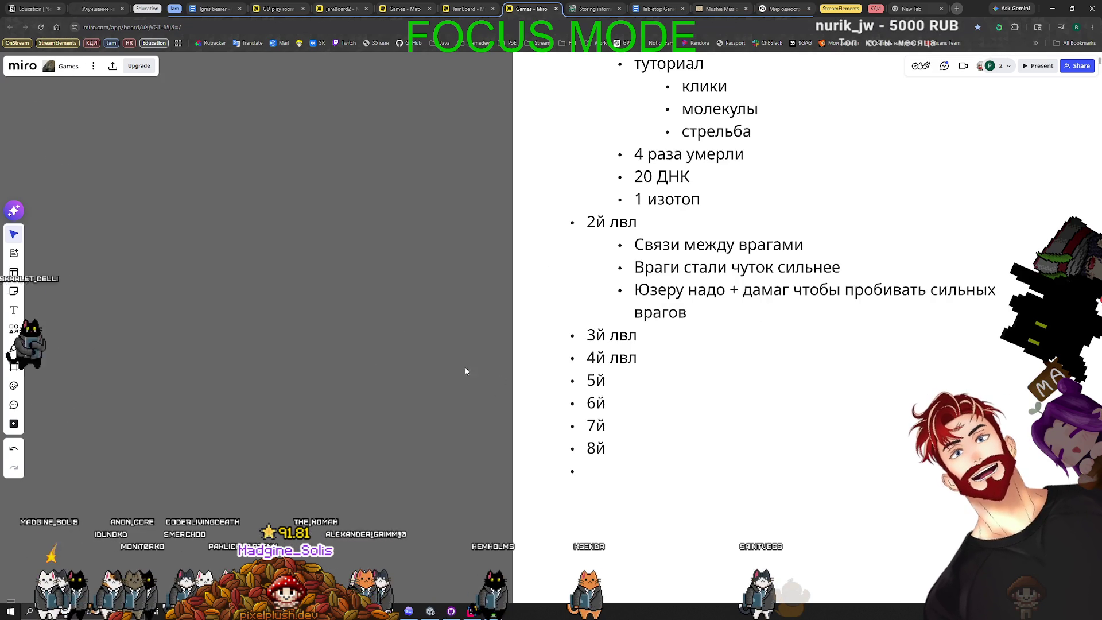
scroll(392, 345, up, 2)
scroll(316, 389, down, 3)
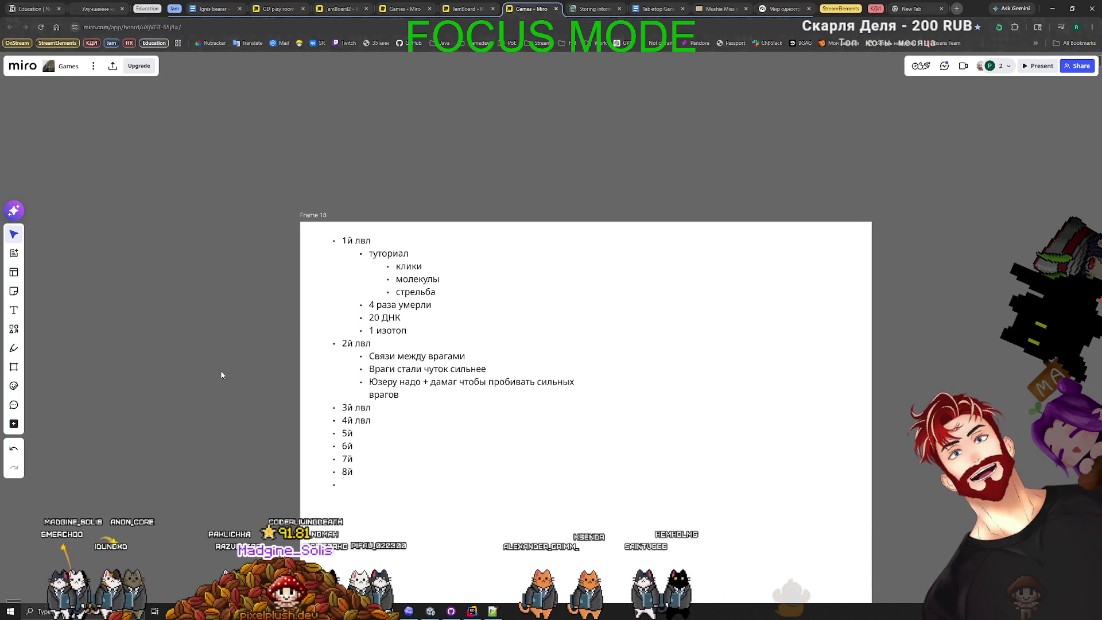
double_click(349, 483)
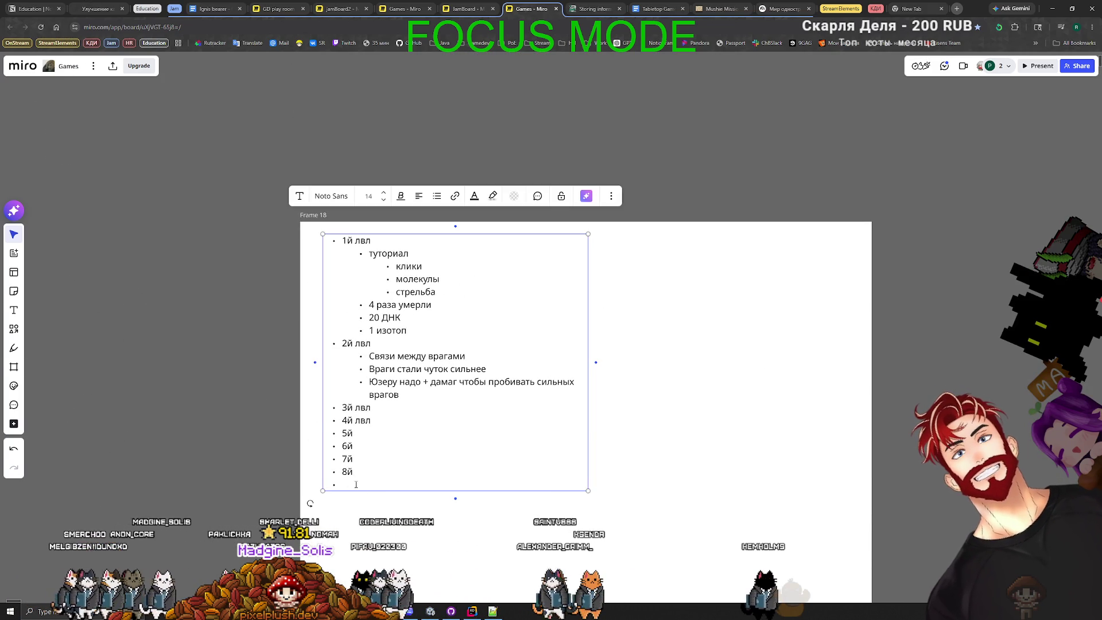
click(154, 411)
scroll(260, 377, up, 3)
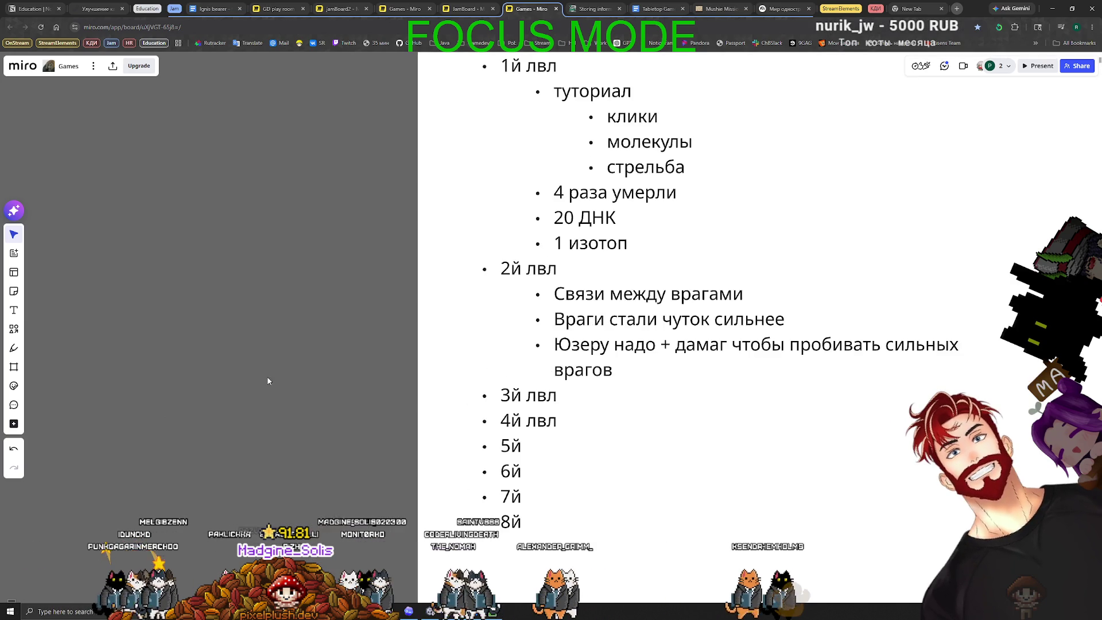
scroll(280, 426, down, 3)
drag(280, 426, 411, 388)
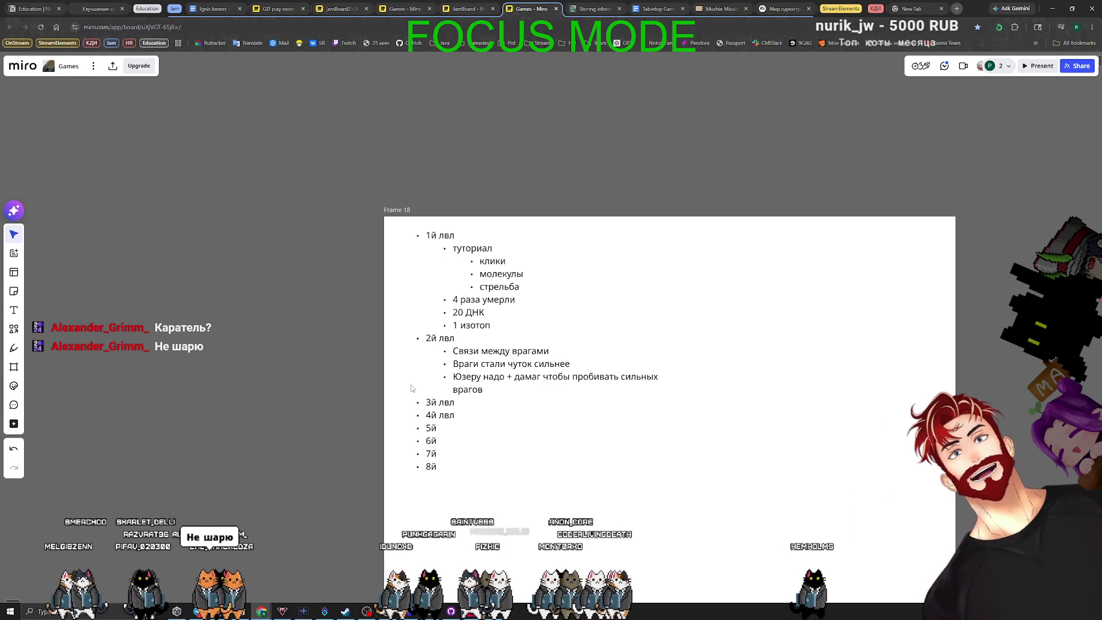
scroll(309, 419, up, 2)
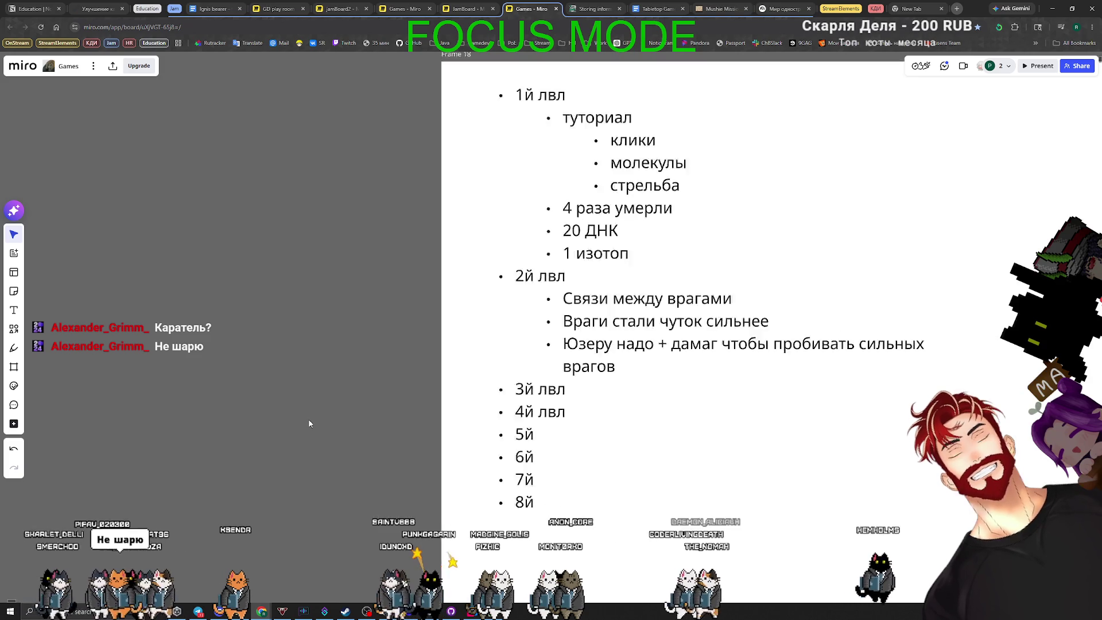
scroll(309, 424, right, 3)
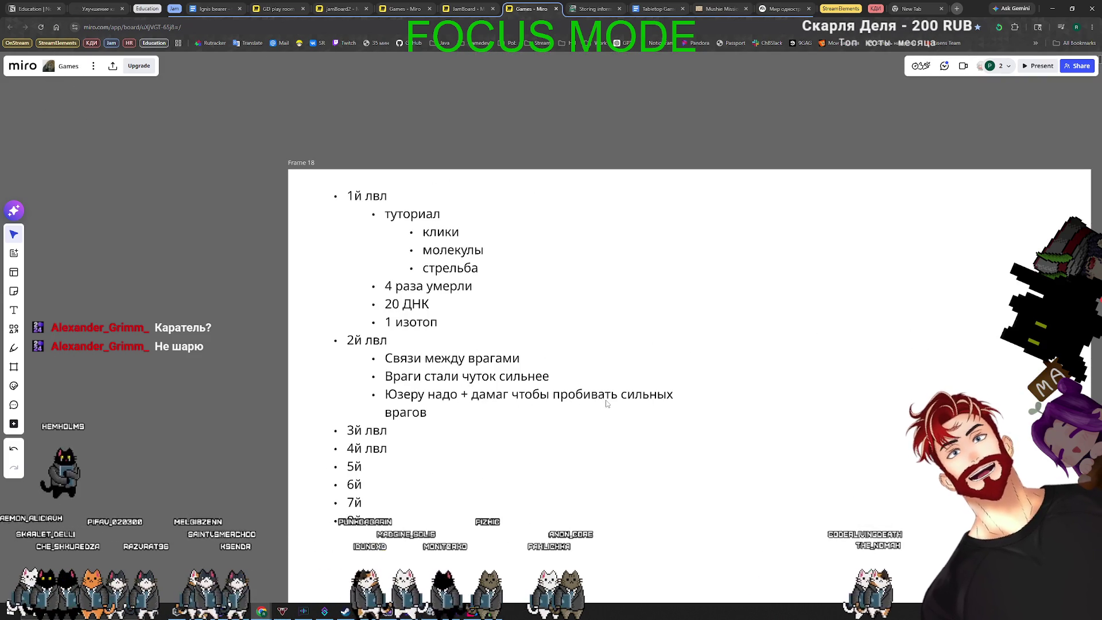
click(620, 397)
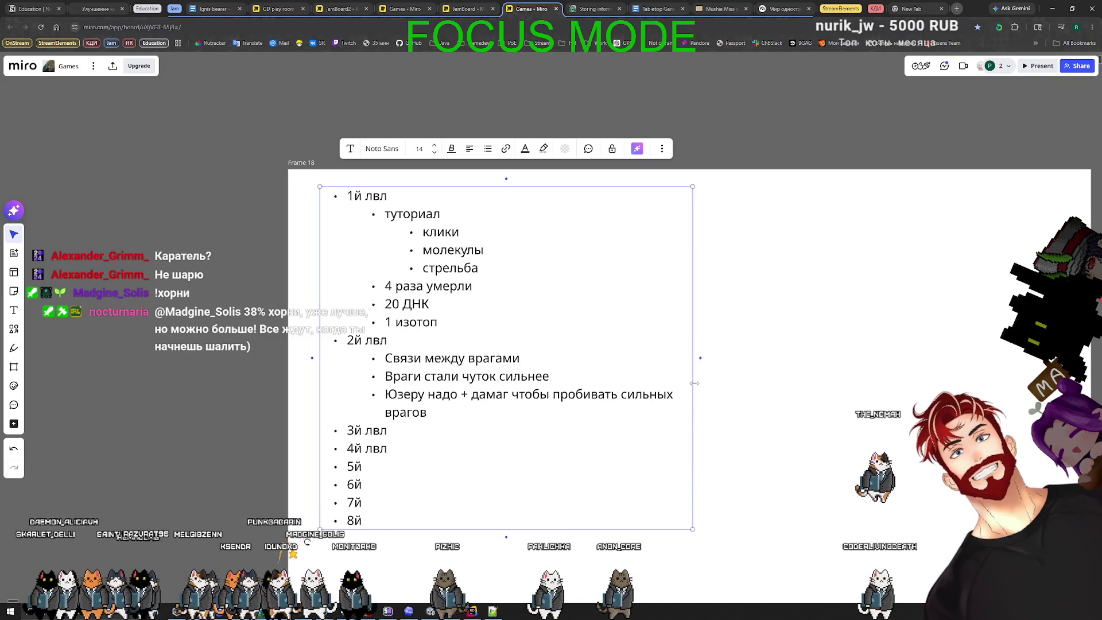
Widen the level plan and add Элитка, прогрев к массовым врагм, массовые враги under 3й–5й
drag(695, 383, 882, 383)
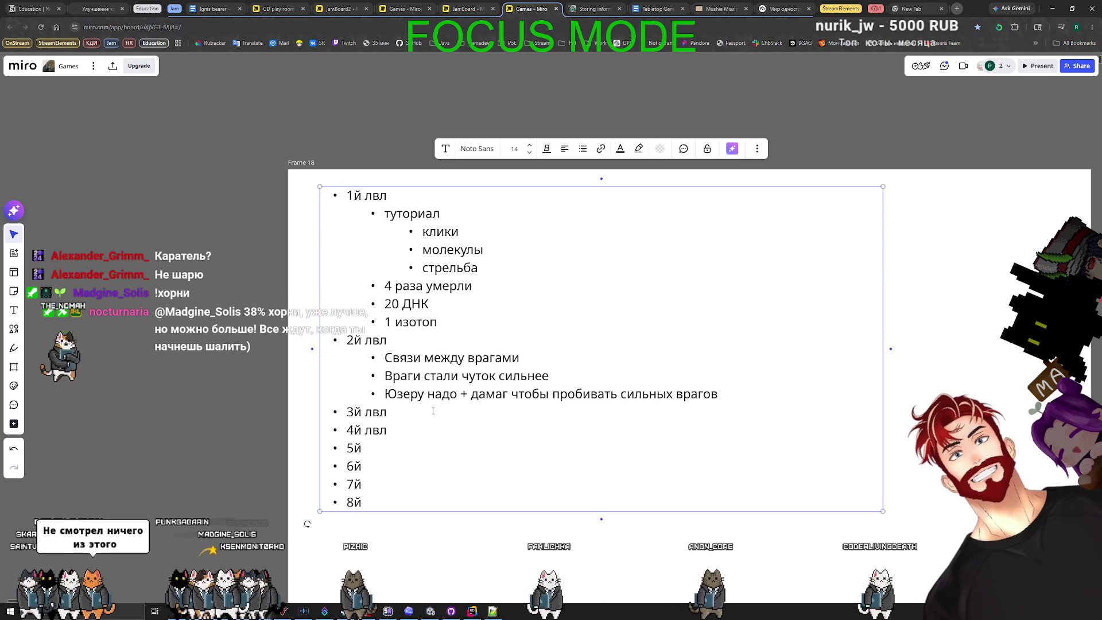
click(391, 412)
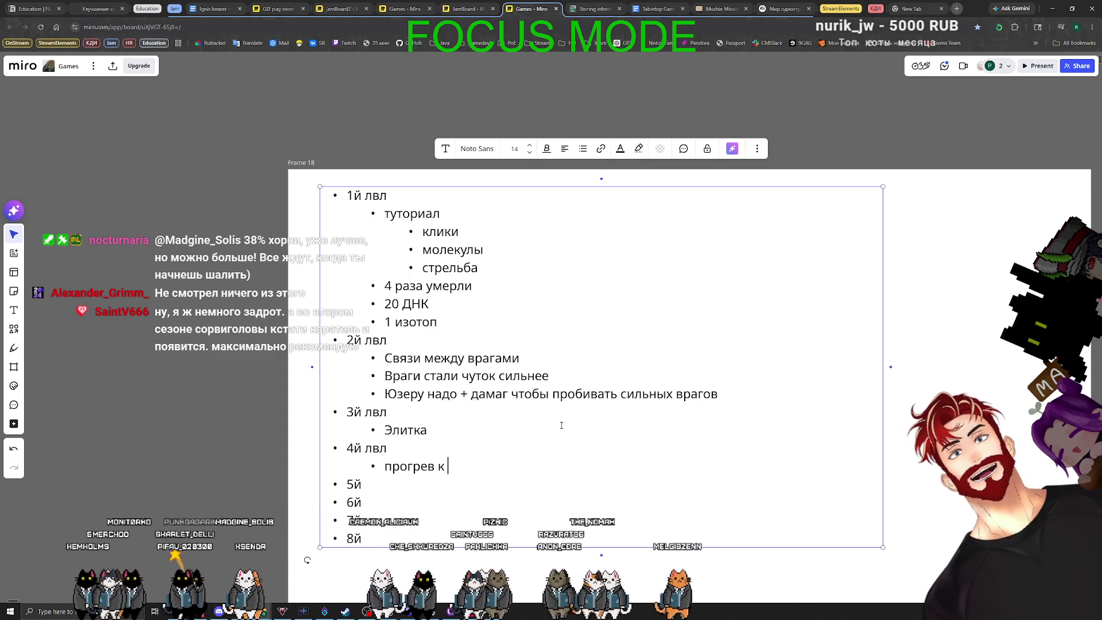
text(массовым врагм)
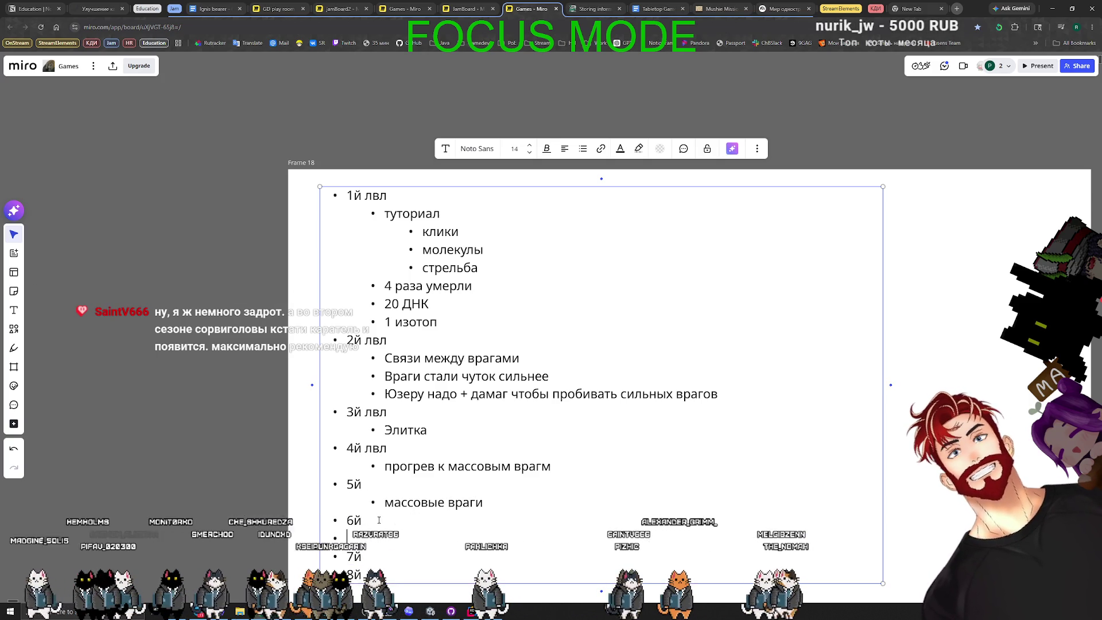
click(138, 407)
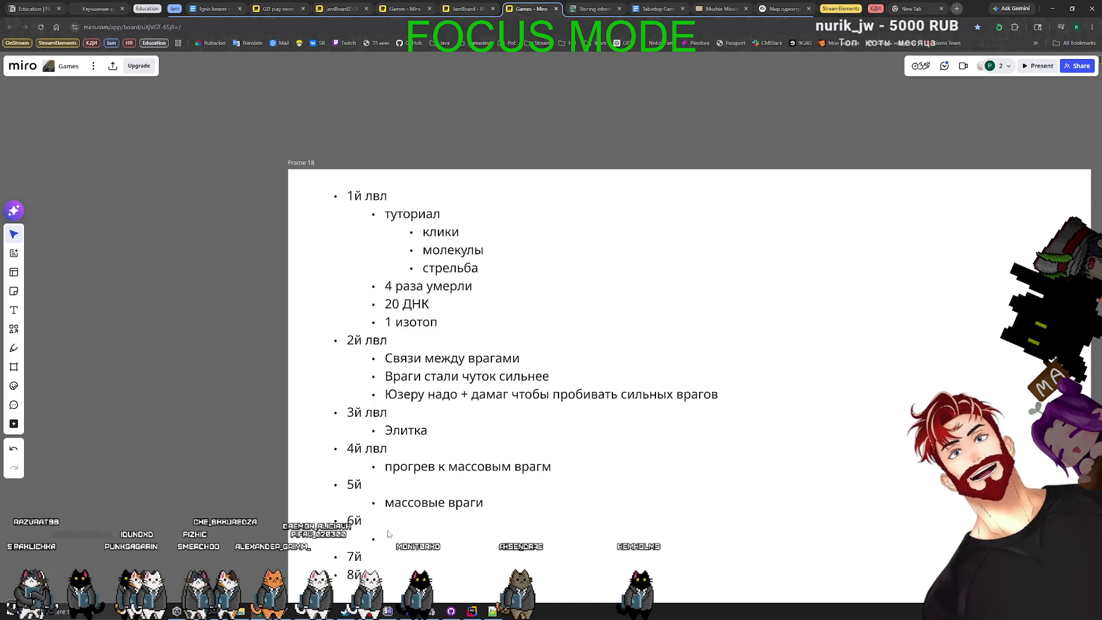
key(alt+Tab)
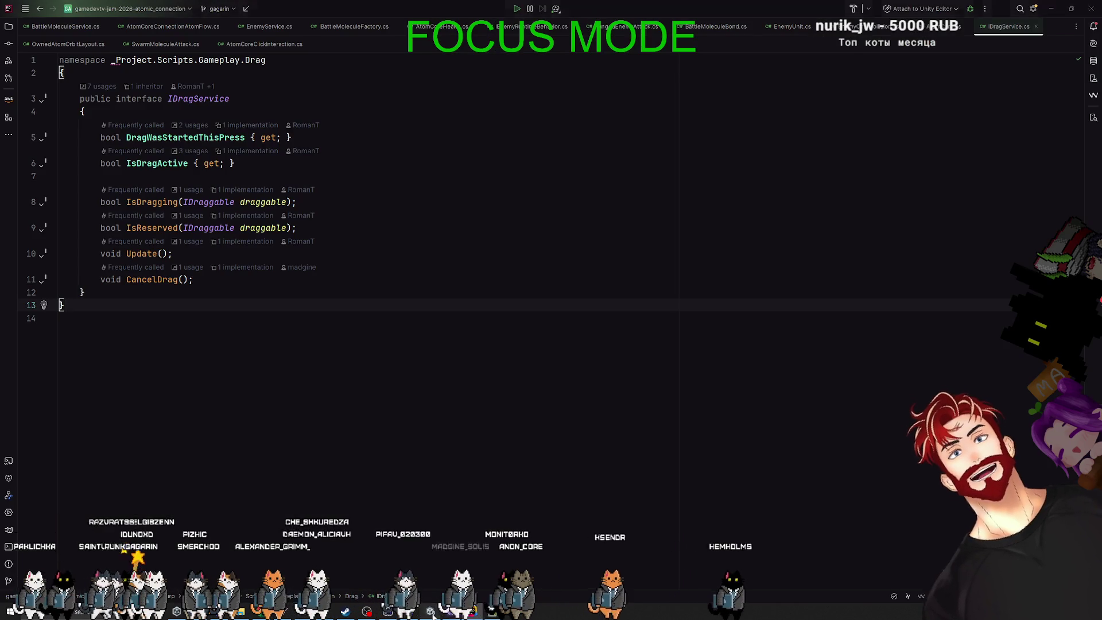
Review the Level01–Level06 configs in the Inspector under Gameplay/Levels, then return to Miro
key(alt+Tab)
click(34, 400)
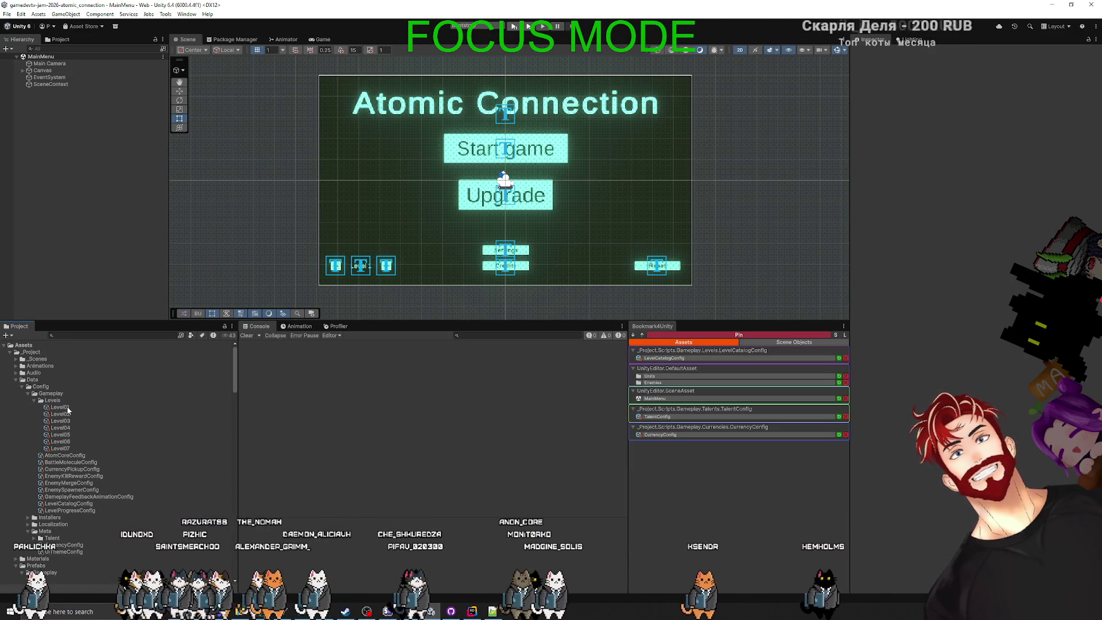
click(60, 407)
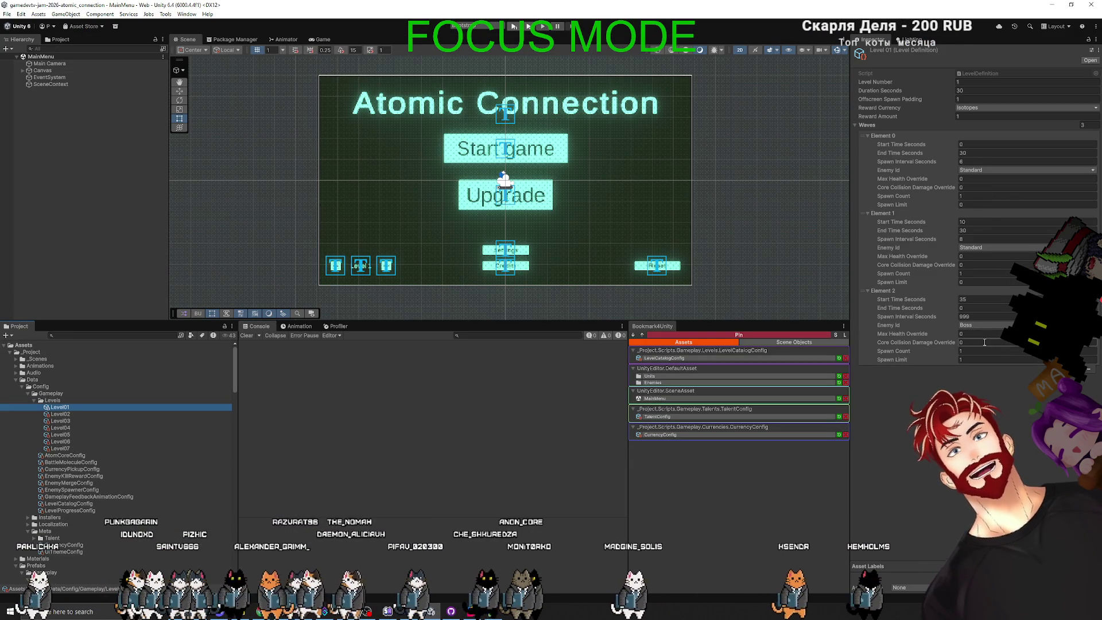
key(Down)
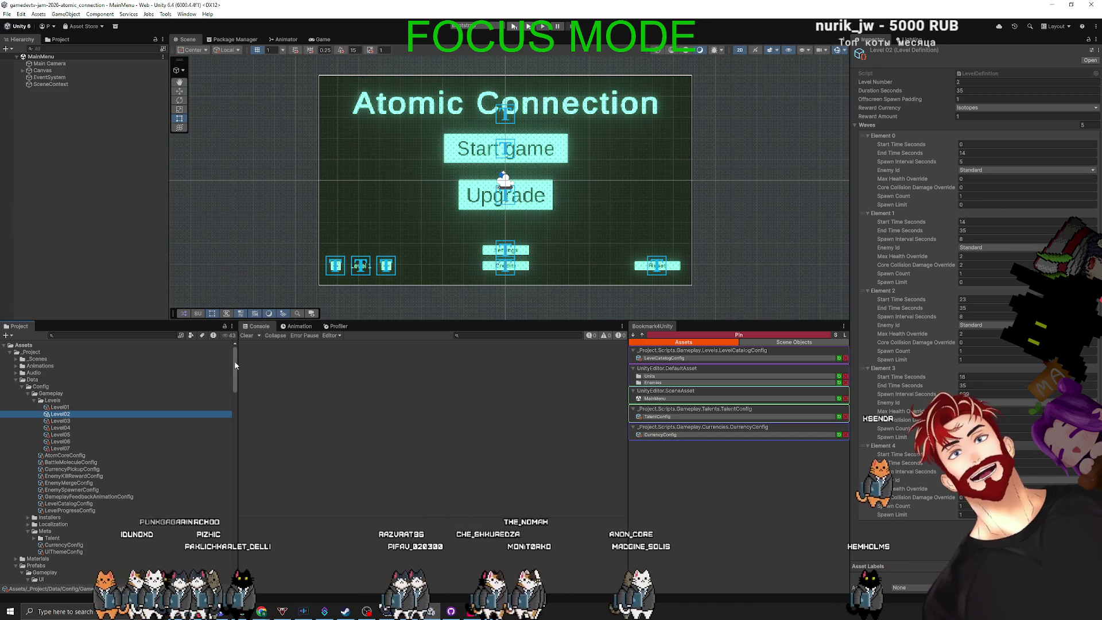
click(61, 423)
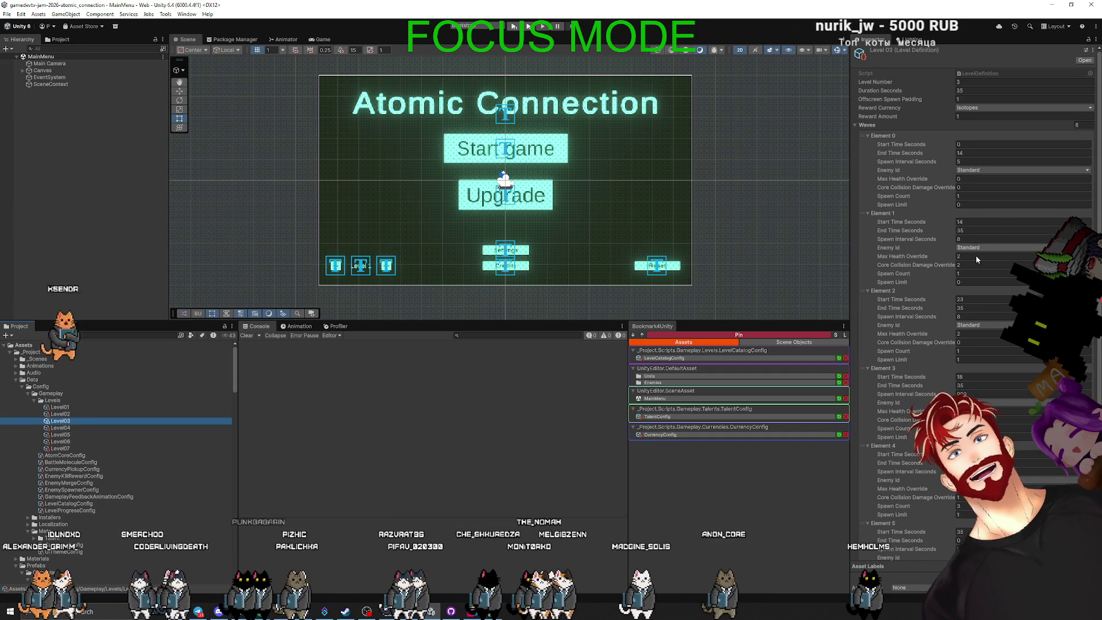
scroll(976, 336, down, 3)
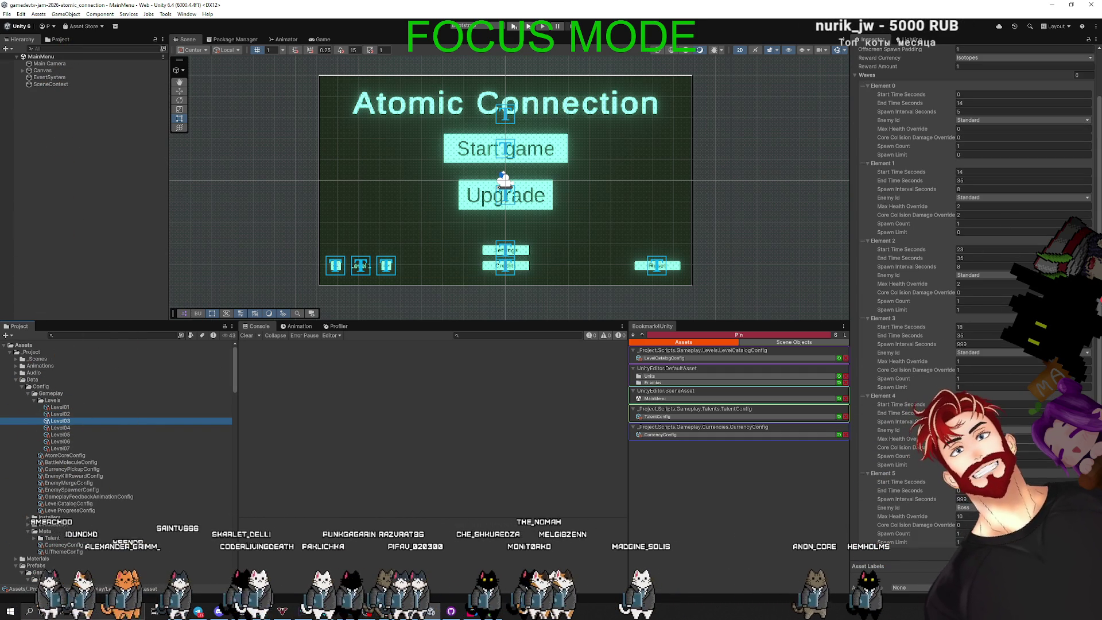
click(81, 428)
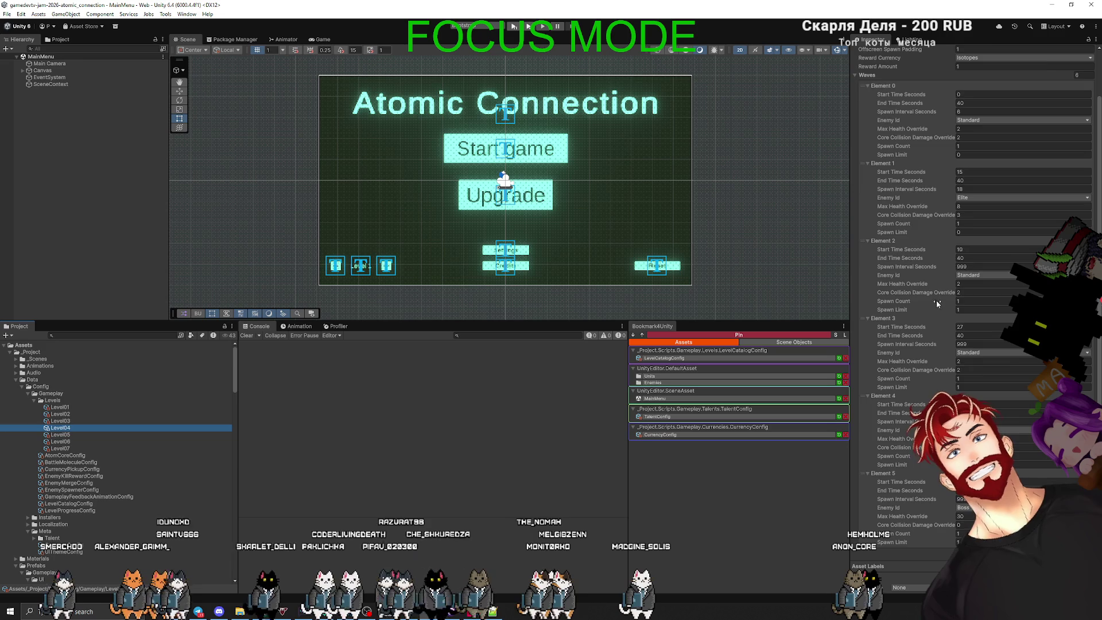
scroll(997, 131, up, 2)
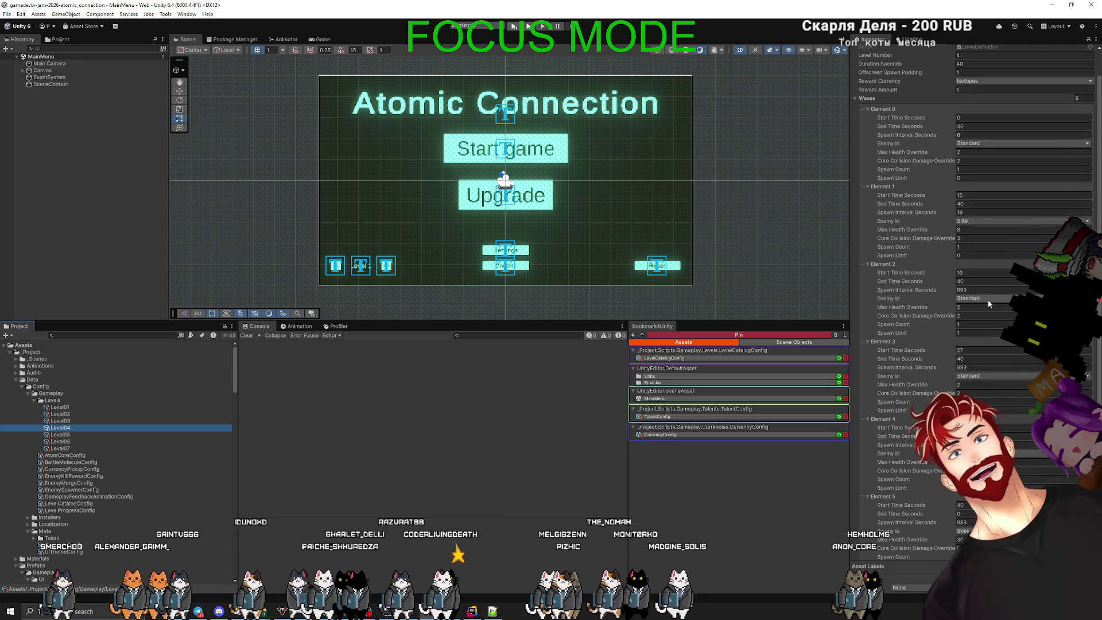
click(62, 436)
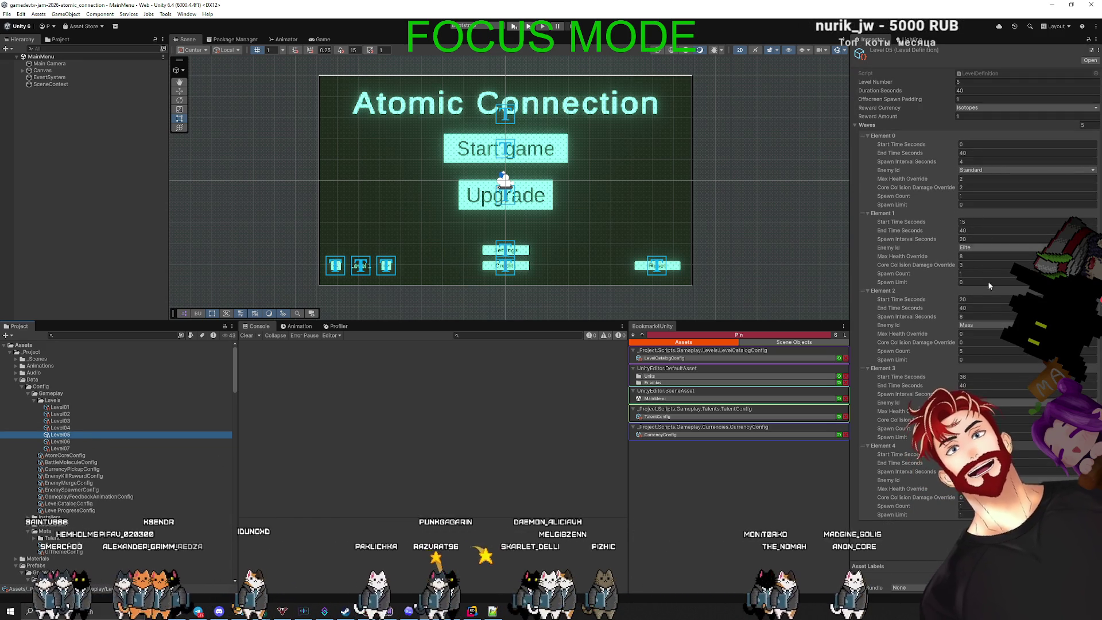
click(115, 441)
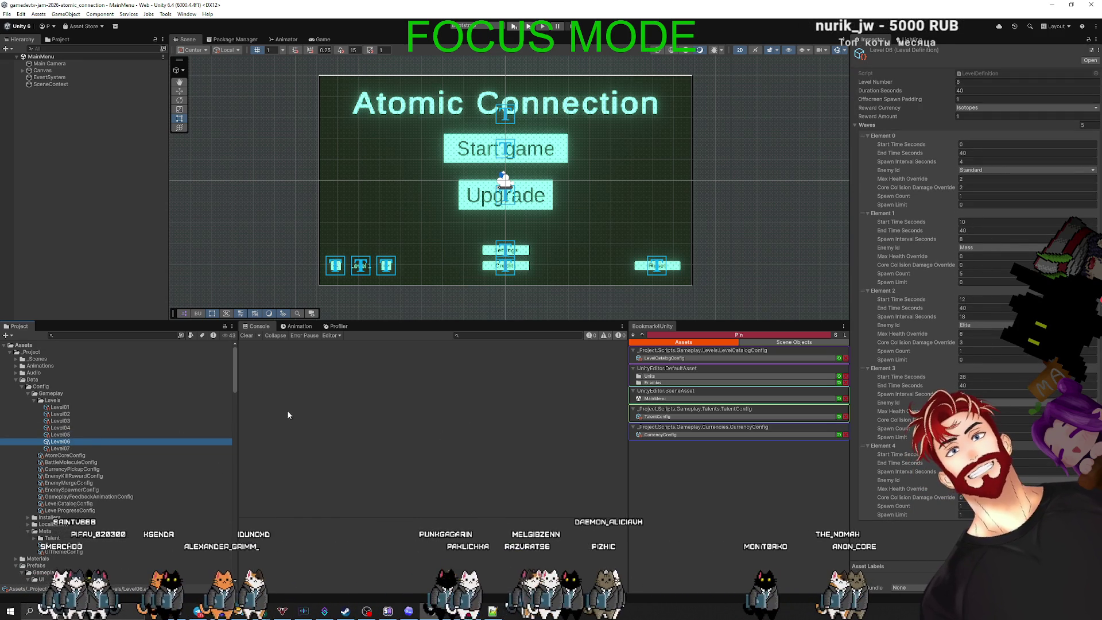
key(alt+Tab)
key(alt+Tab)
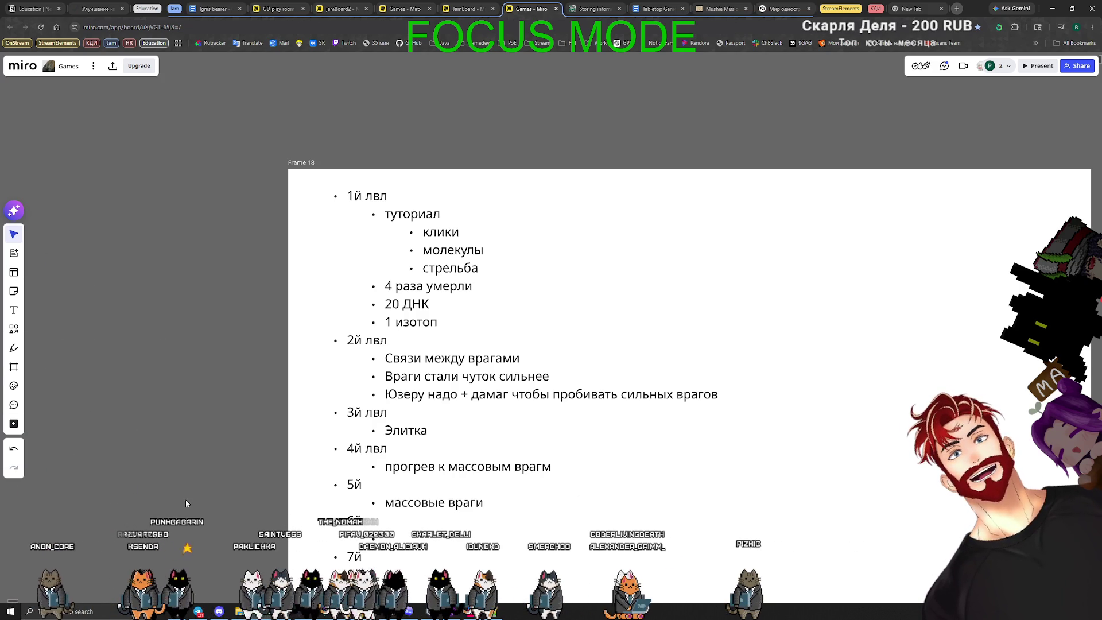
drag(187, 450, 206, 444)
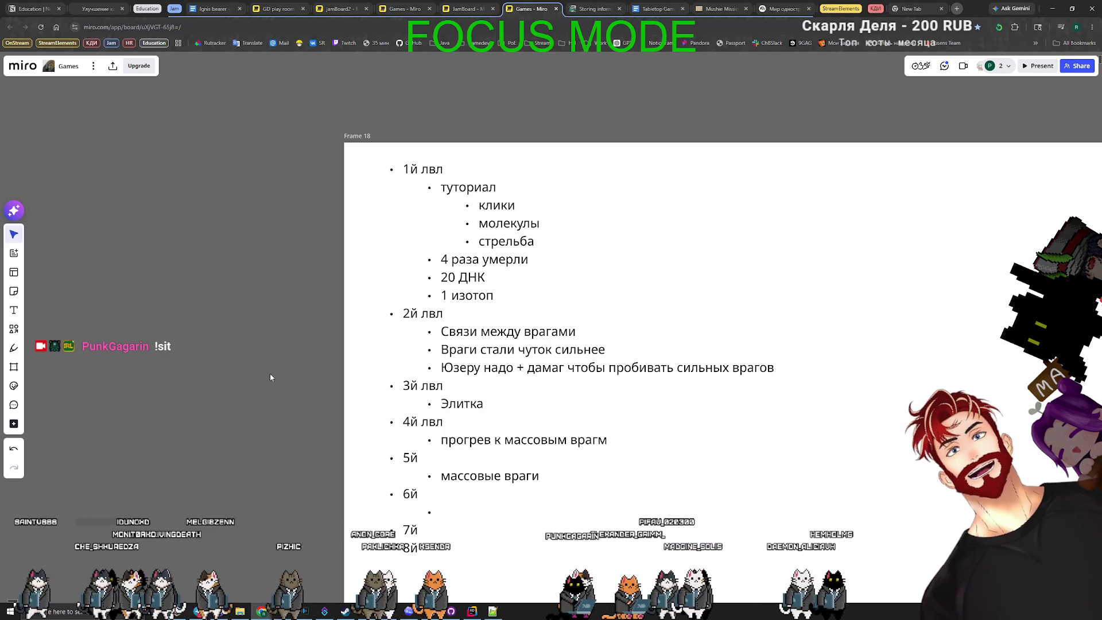
scroll(525, 277, down, 1)
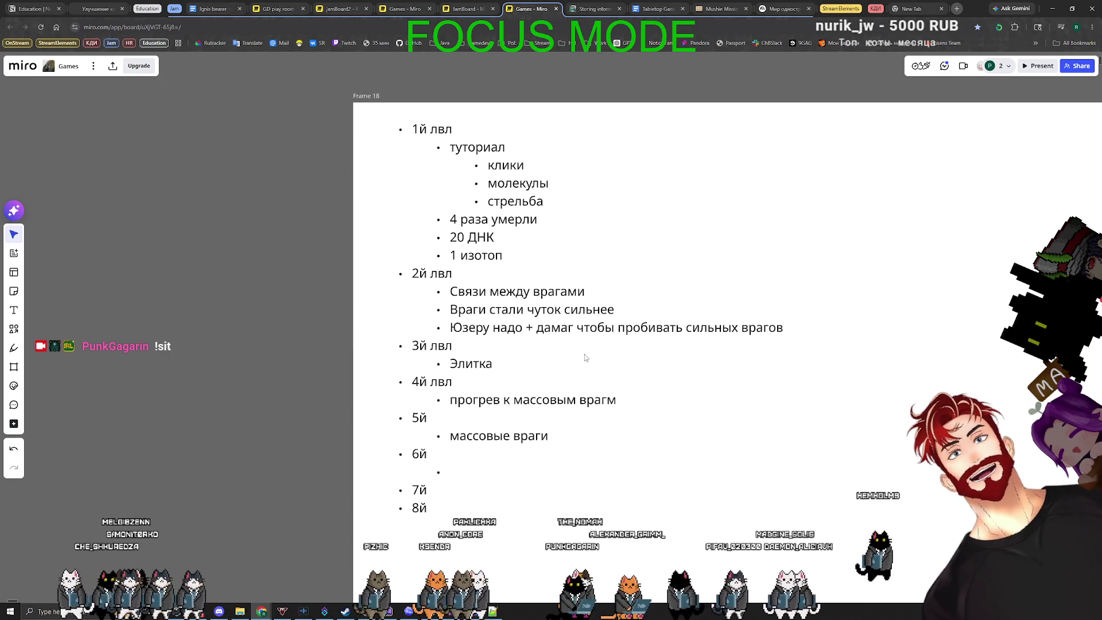
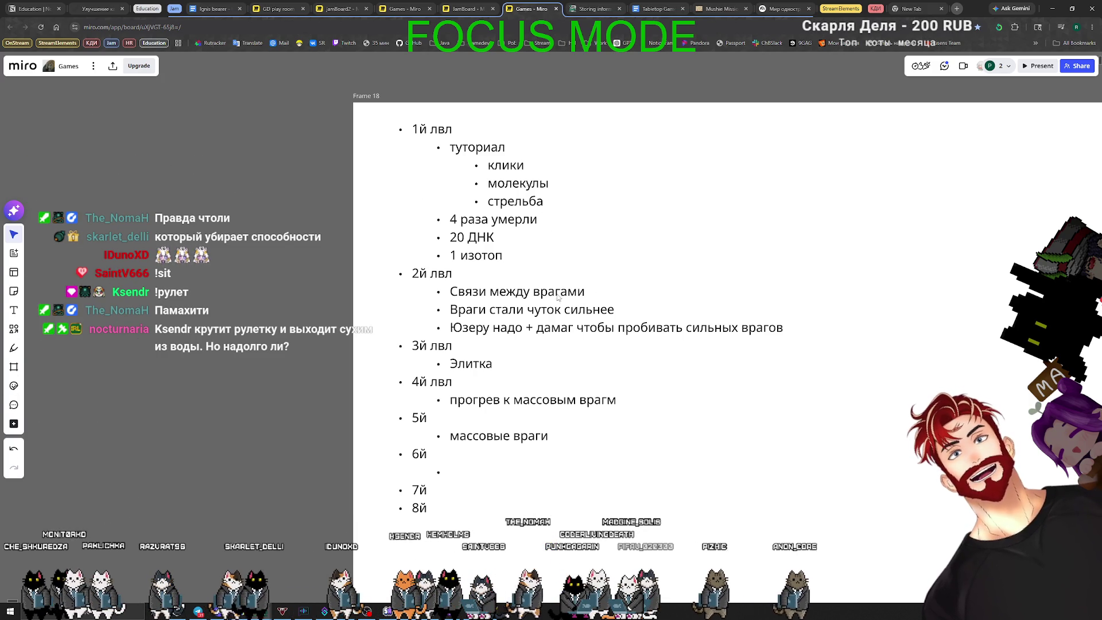
Delete the word 'Элитка' under 3й лвл in the Miro level outline
double_click(551, 435)
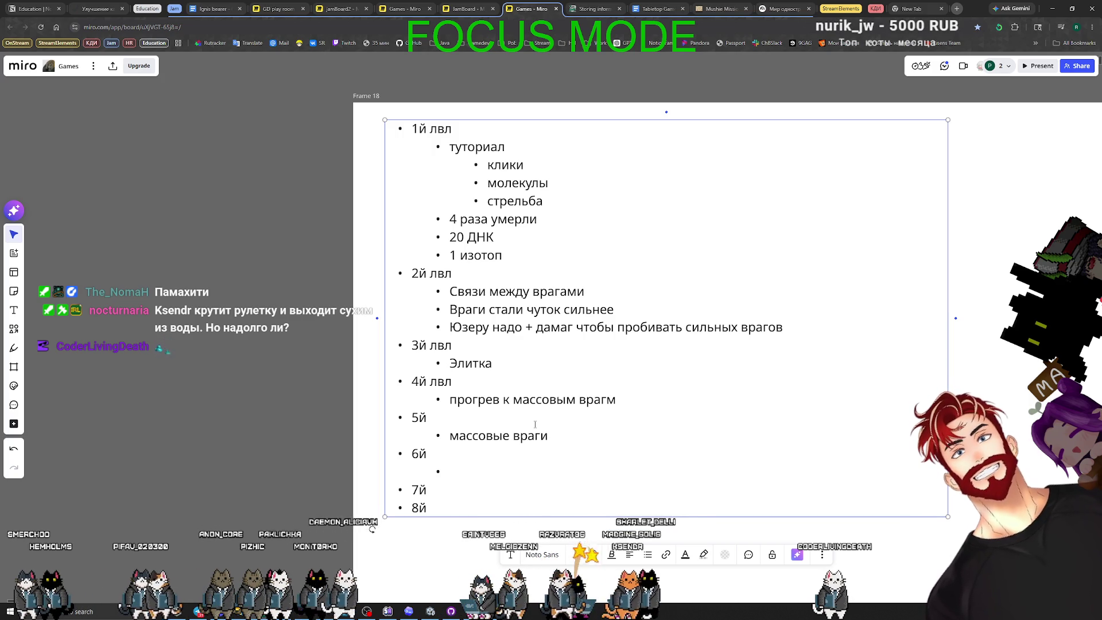
click(497, 364)
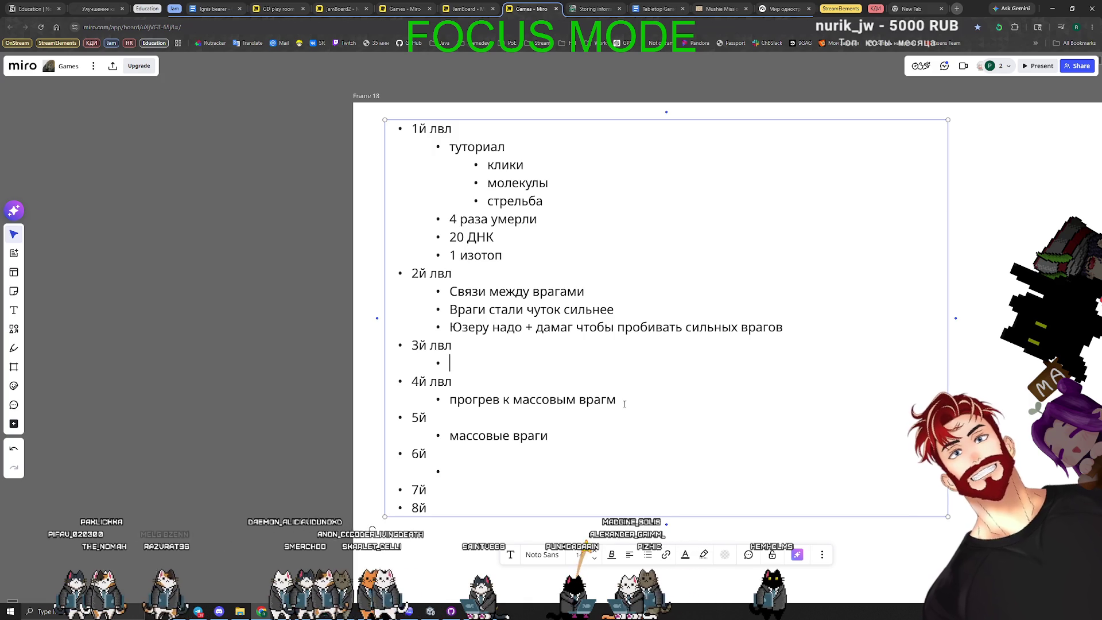
Move 'прогрев к массовым врагм' from under 4й лвл to the empty bullet under 3й лвл
key(Escape)
double_click(504, 378)
drag(616, 399, 449, 400)
key(ctrl+x)
key(Up)
key(Up)
key(ctrl+v)
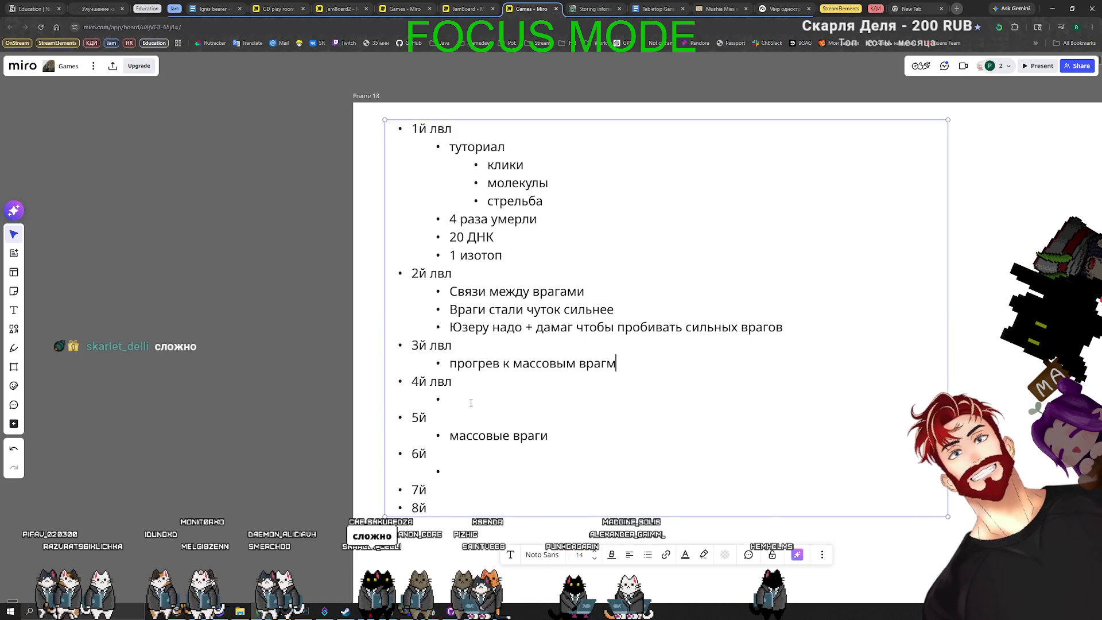
Replace 'массовые враги' under 5й with 'Элитка' and delete the extra 8й line
drag(548, 436, 450, 436)
key(ctrl+x)
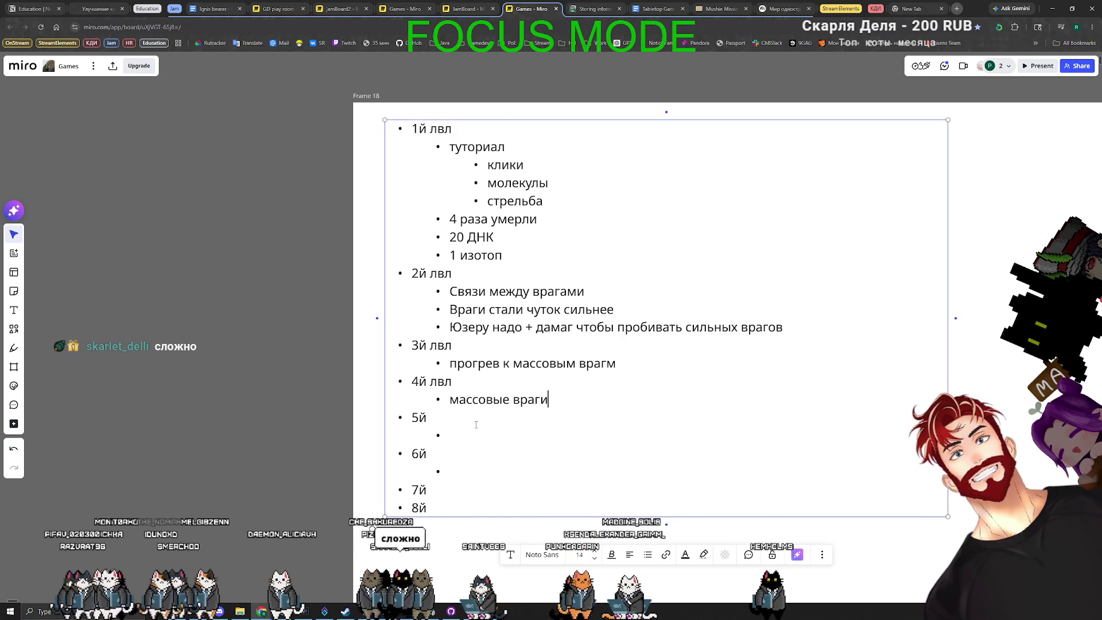
text(Элита)
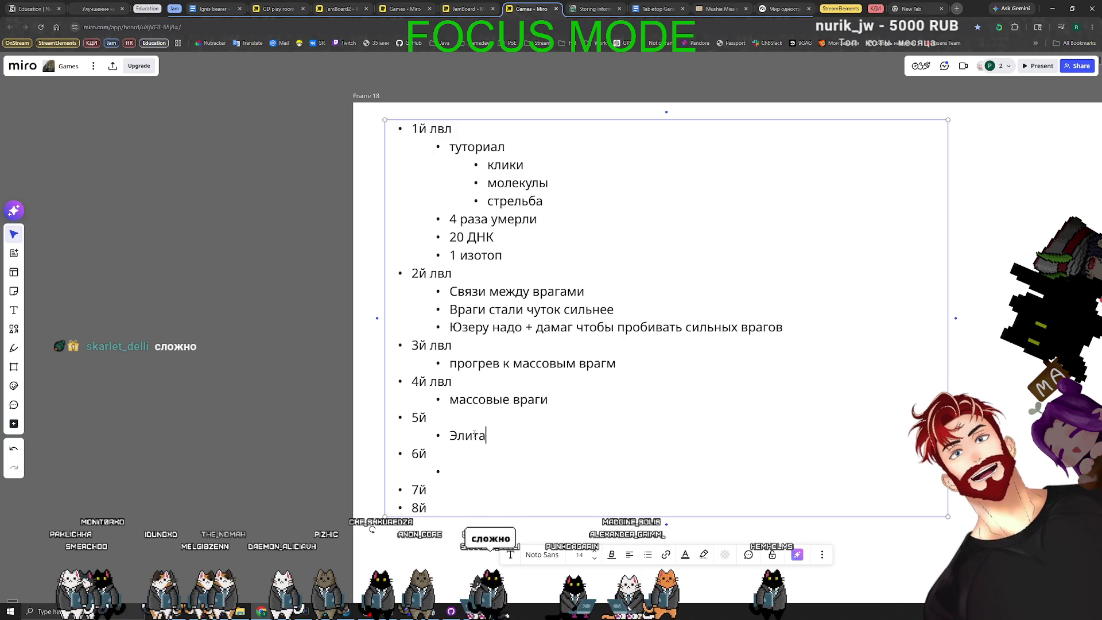
key(BackSpace)
text(ка)
click(454, 471)
click(457, 498)
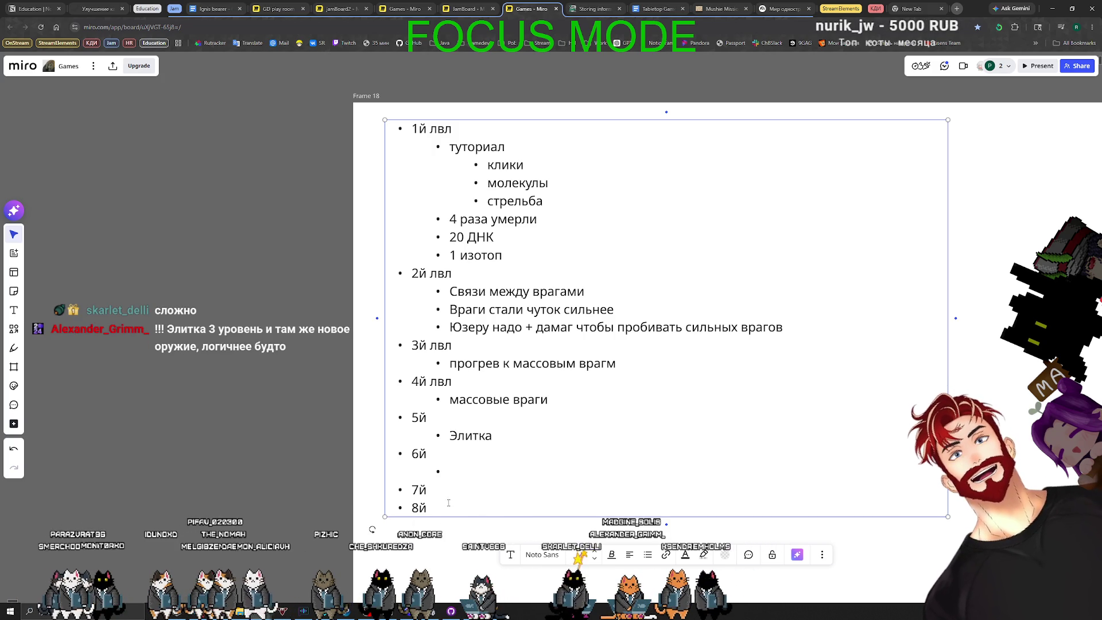
key(BackSpace)
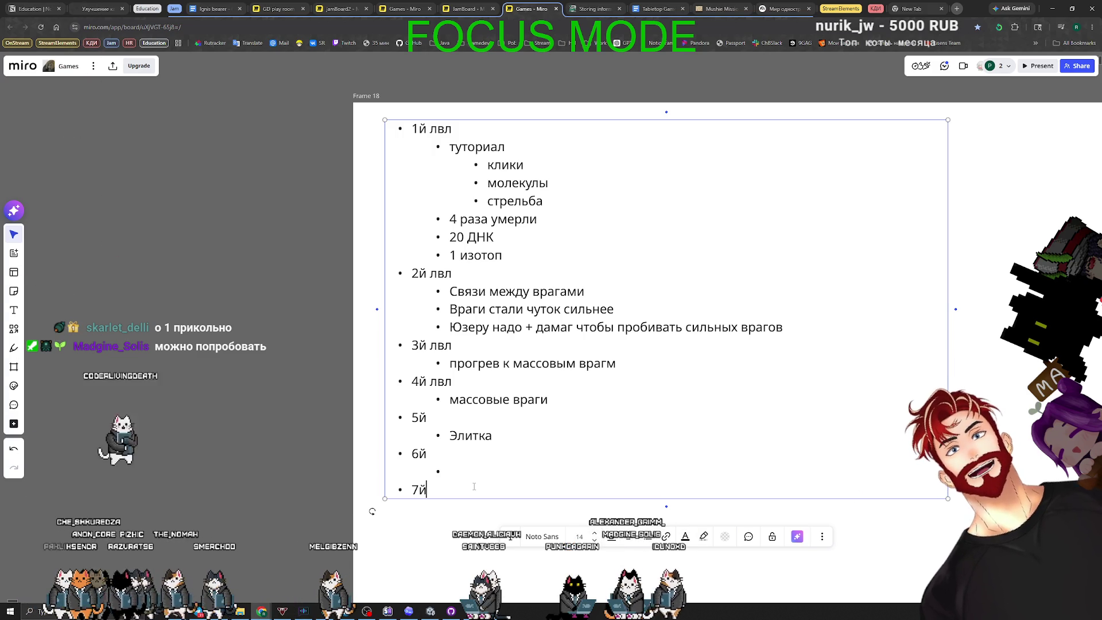
Narrow the level outline text box and duplicate it
scroll(179, 422, down, 5)
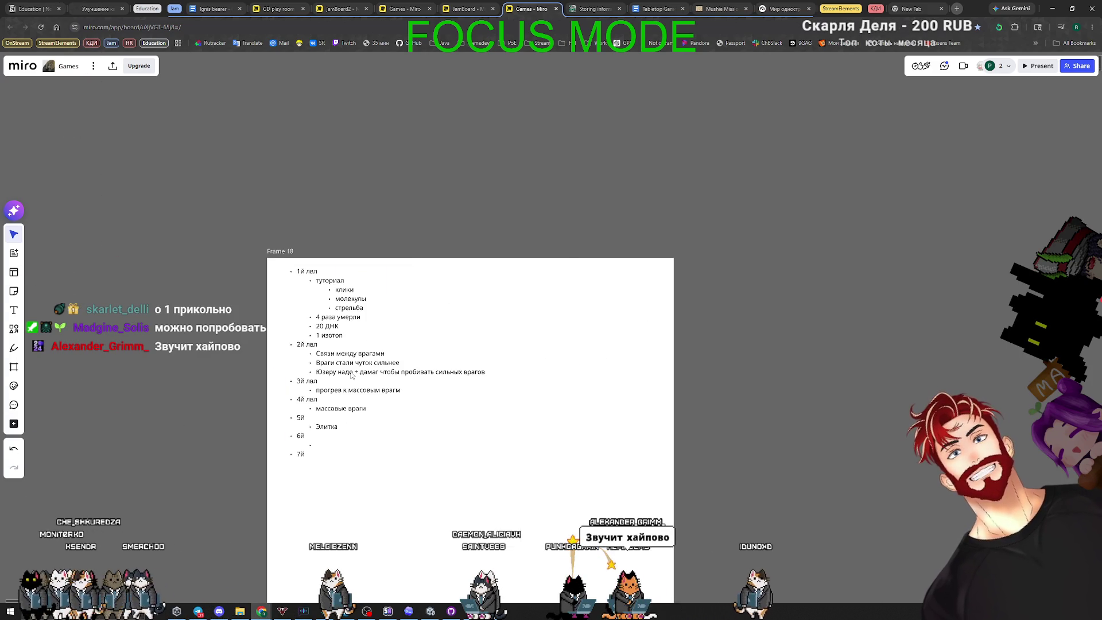
drag(568, 343, 498, 362)
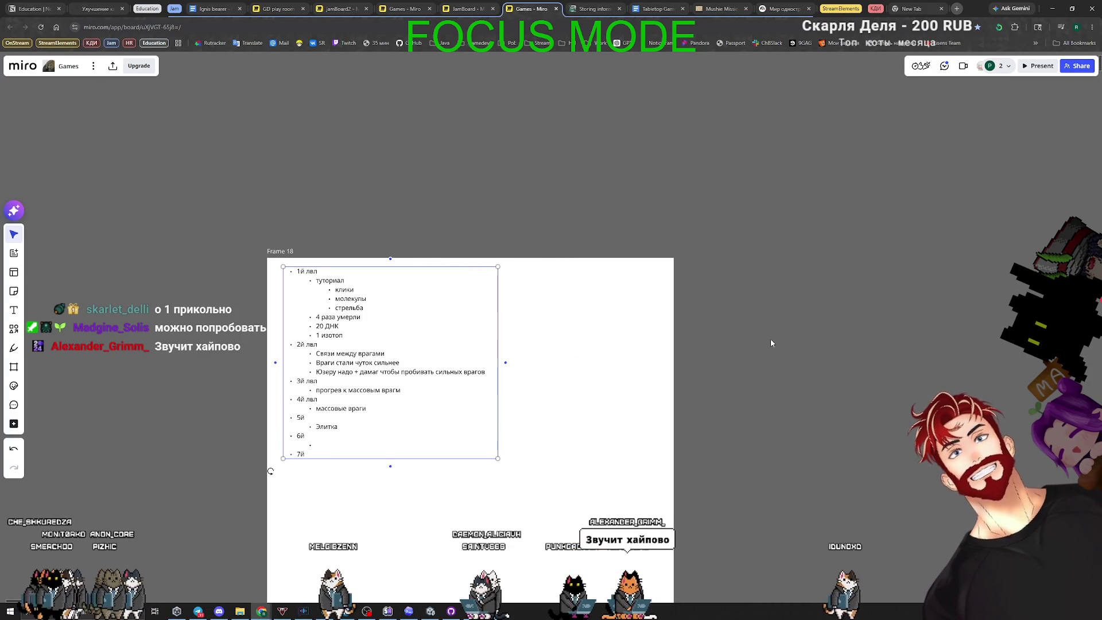
key(ctrl+d)
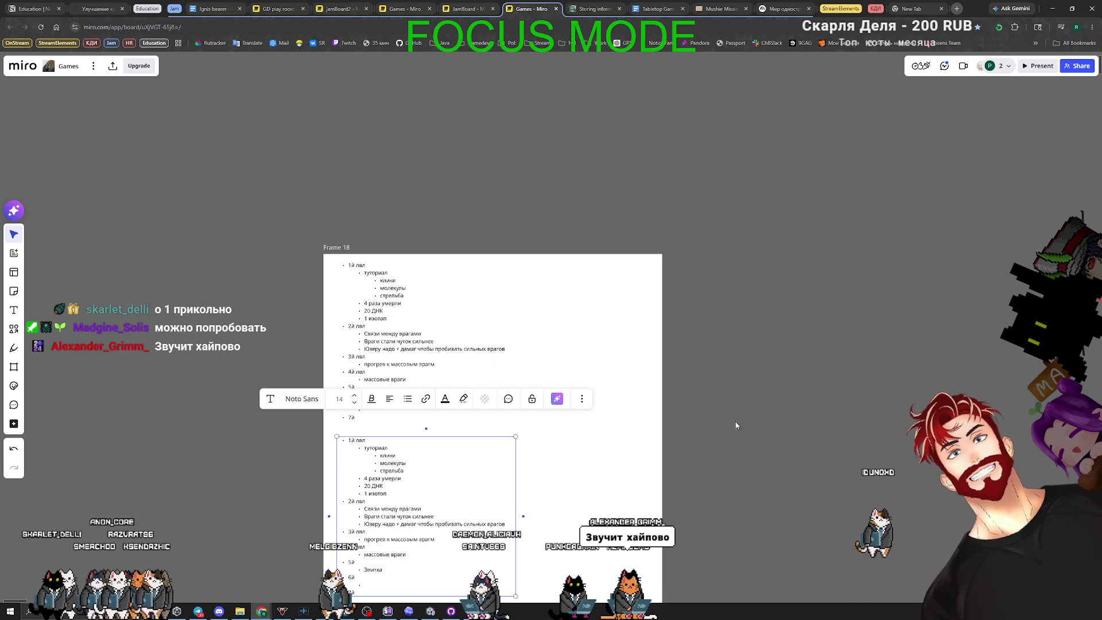
scroll(763, 386, up, 5)
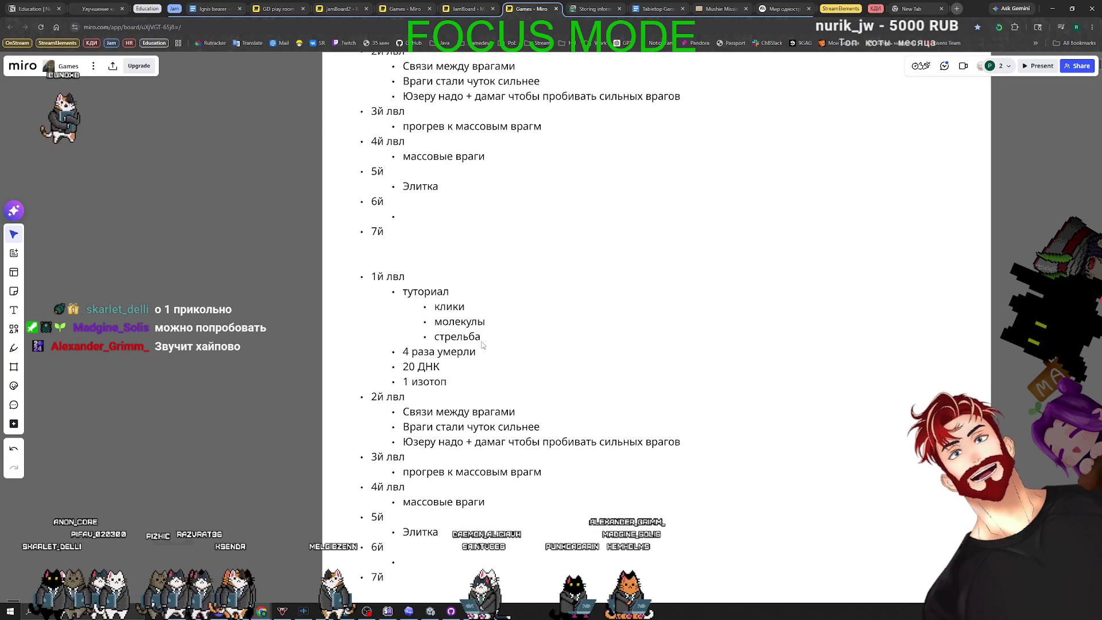
scroll(224, 413, down, 1)
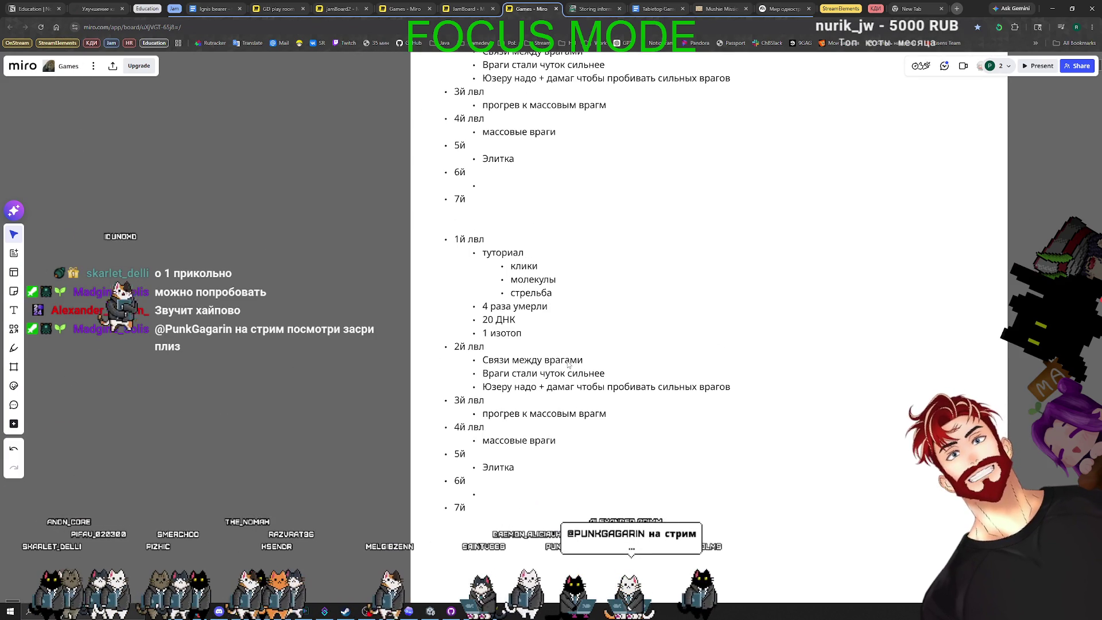
scroll(518, 363, up, 4)
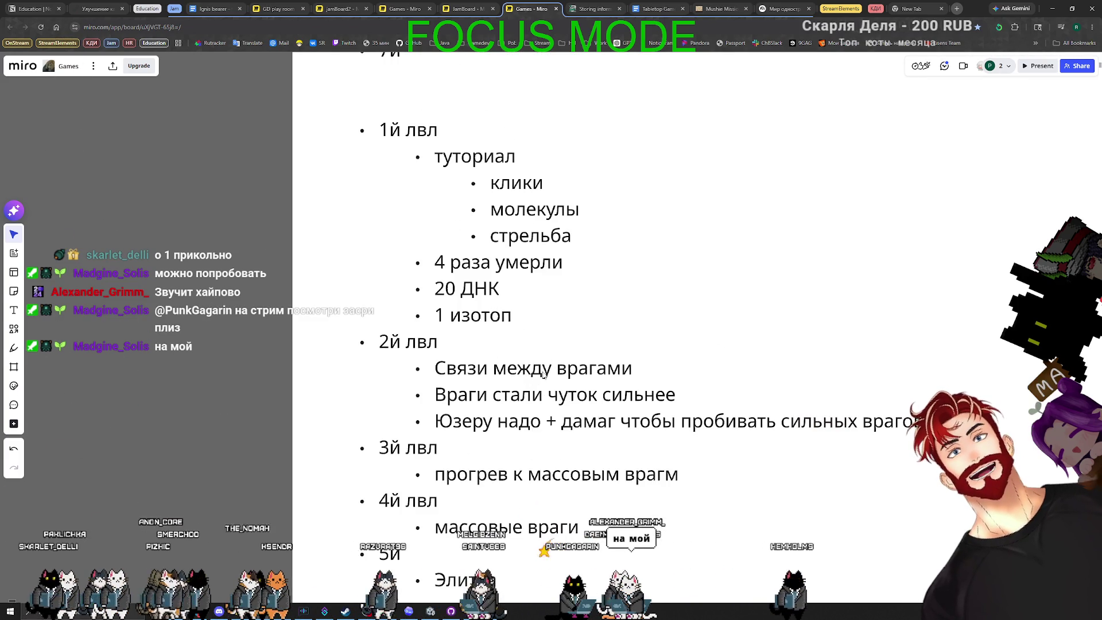
In the copy, add a bullet 'Нужна сильная пушка' under 2й лвл
click(543, 367)
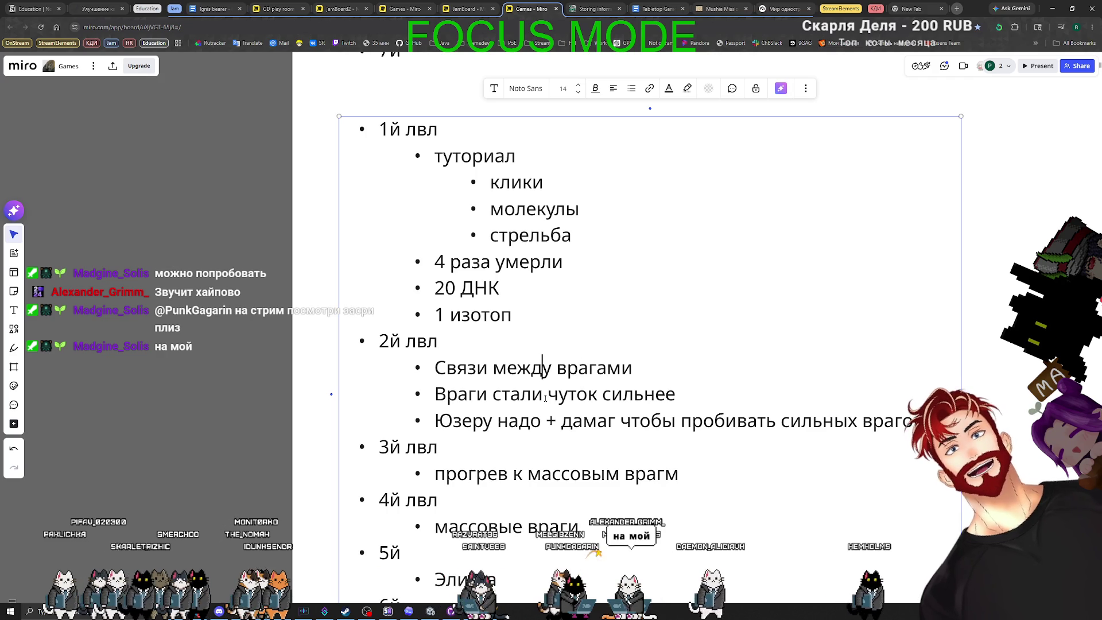
key(Home)
key(shift+End)
key(Down)
key(Down)
key(End)
key(Return)
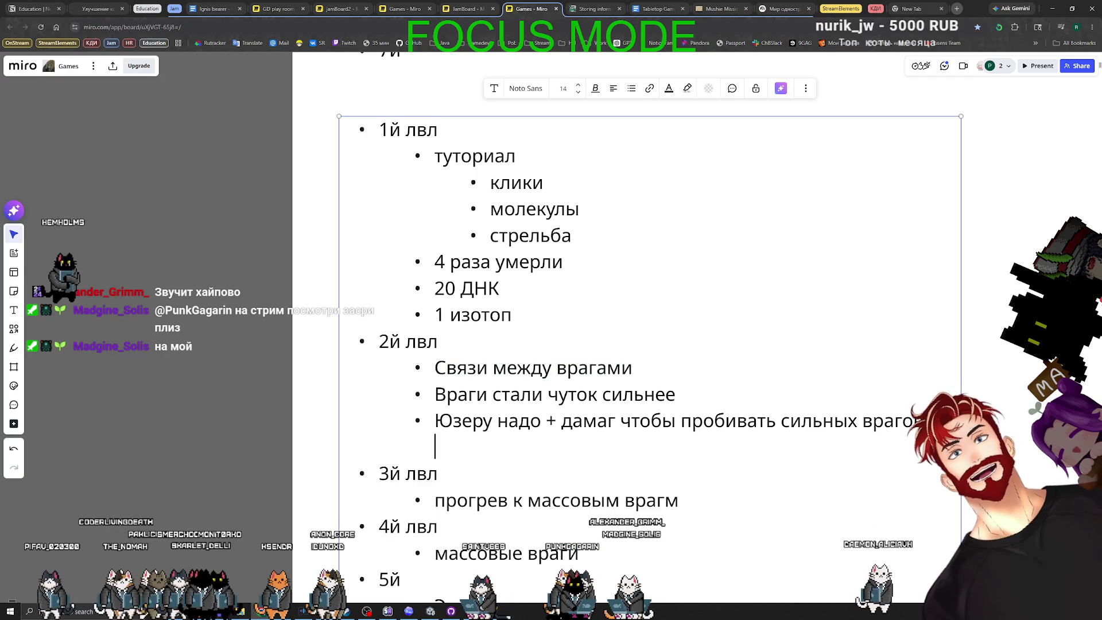
key(BackSpace)
key(Return)
text(Н)
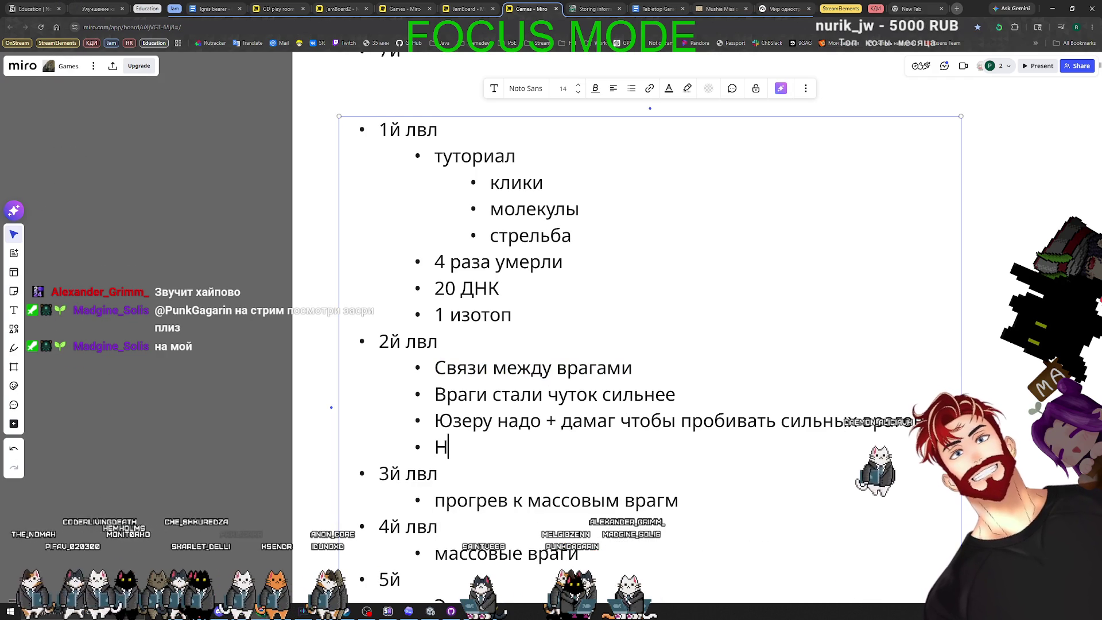
text(ужна сильная пушка)
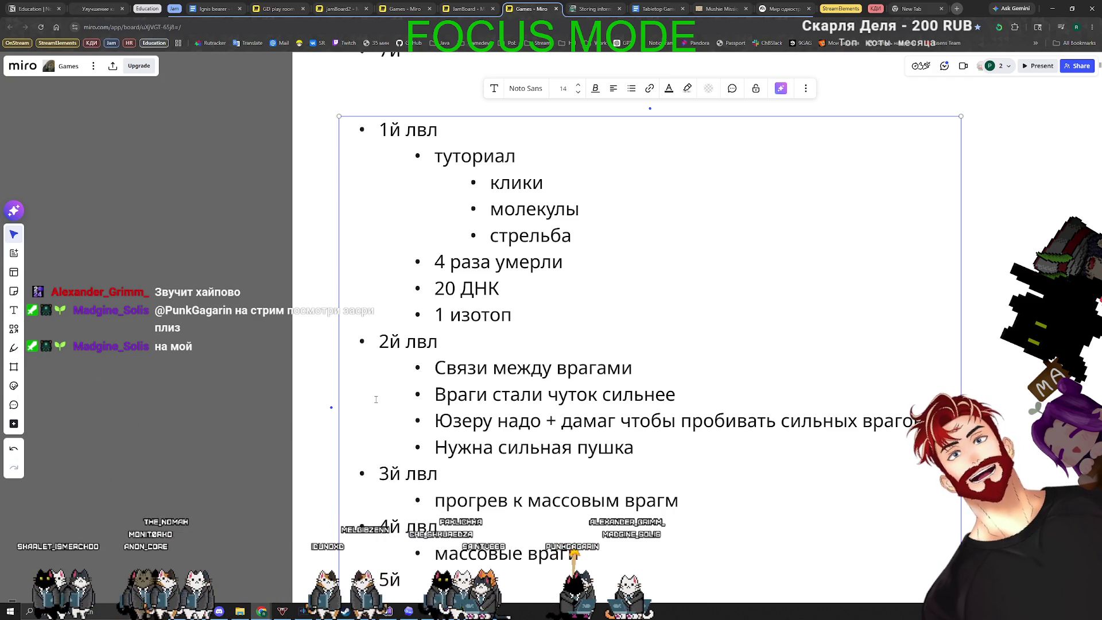
drag(208, 425, 223, 442)
scroll(224, 443, down, 2)
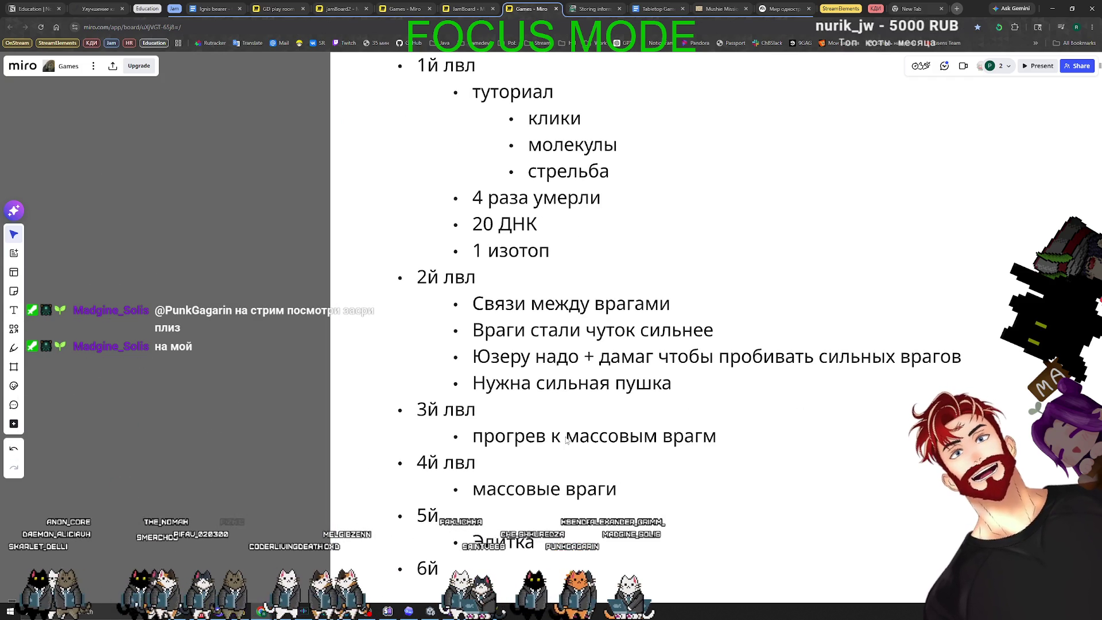
scroll(522, 454, down, 2)
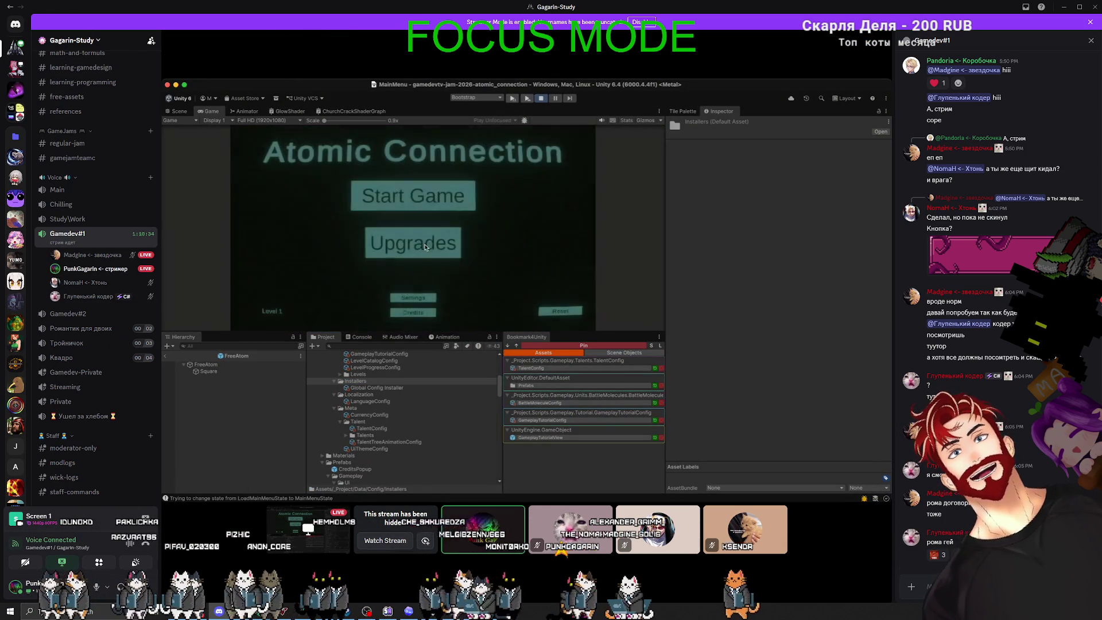
Watch the Unity playtest in the Discord screen share, then return to the Miro board
mouse_move(672, 554)
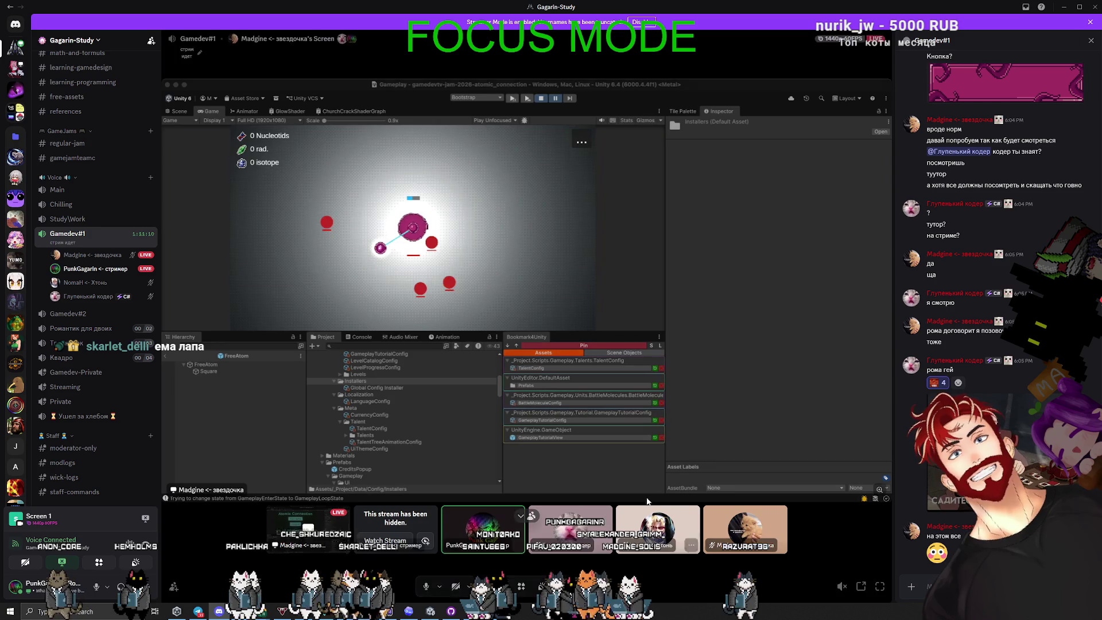
key(alt+Tab)
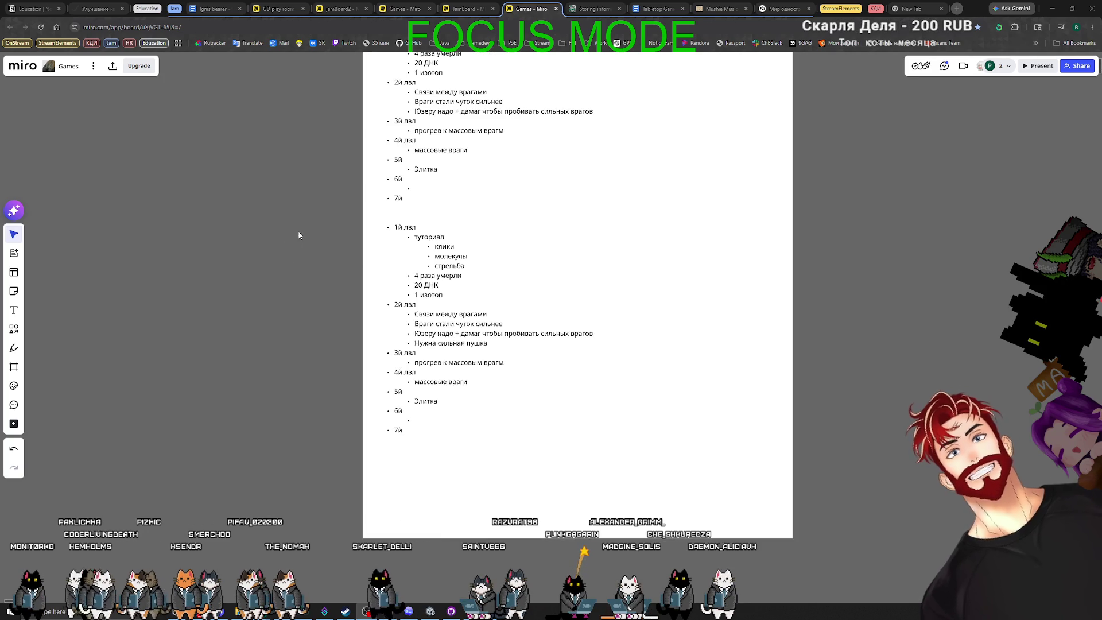
Widen Frame 18 to the right and place the edited outline copy in its right half
drag(298, 236, 322, 334)
mouse_move(450, 392)
mouse_down()
mouse_move(630, 228)
mouse_move(140, 275)
mouse_up()
click(806, 339)
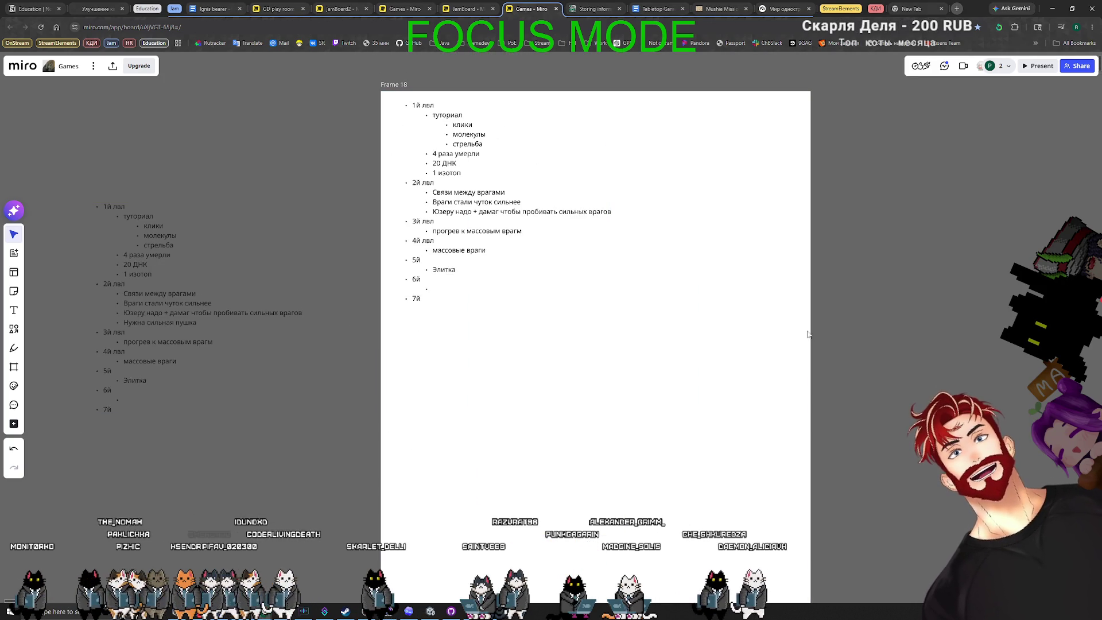
drag(806, 339, 970, 330)
click(139, 322)
mouse_move(139, 323)
mouse_down()
mouse_move(597, 279)
mouse_move(726, 222)
mouse_up()
scroll(711, 185, up, 5)
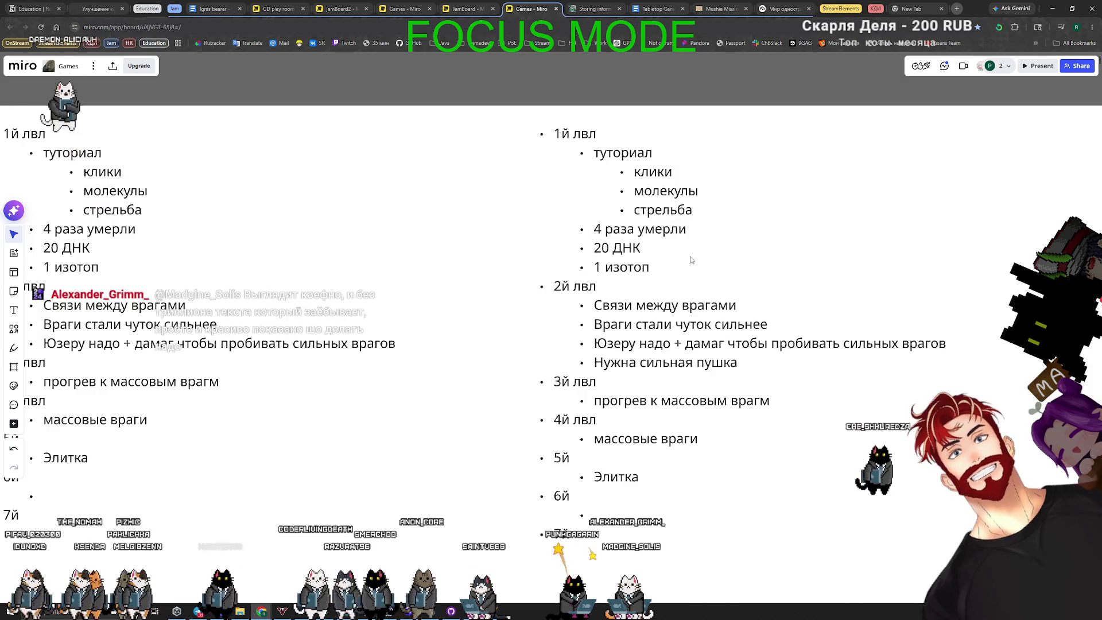
scroll(709, 254, down, 5)
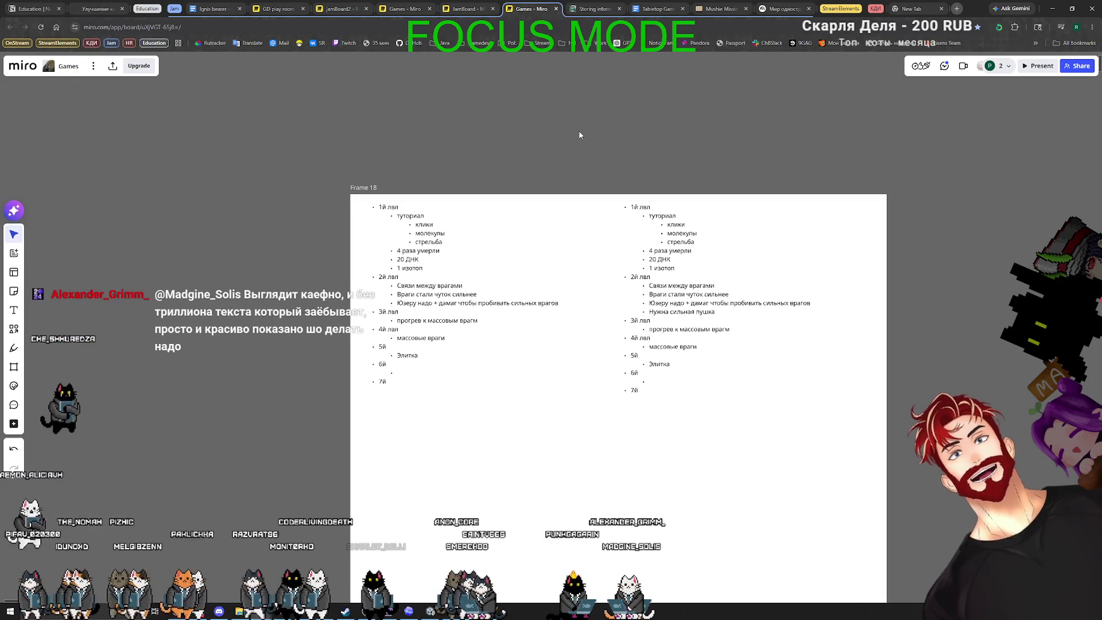
key(alt+Tab)
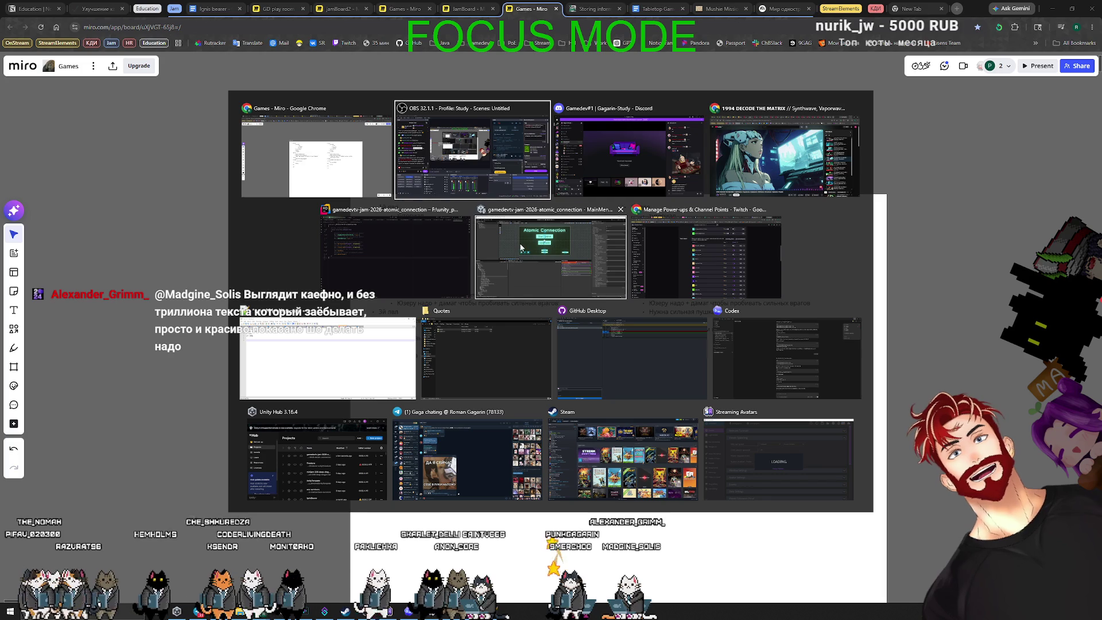
key(Escape)
Commit the FreeAtom.prefab change as 'Free atom' on gagarin and push it to origin
click(418, 612)
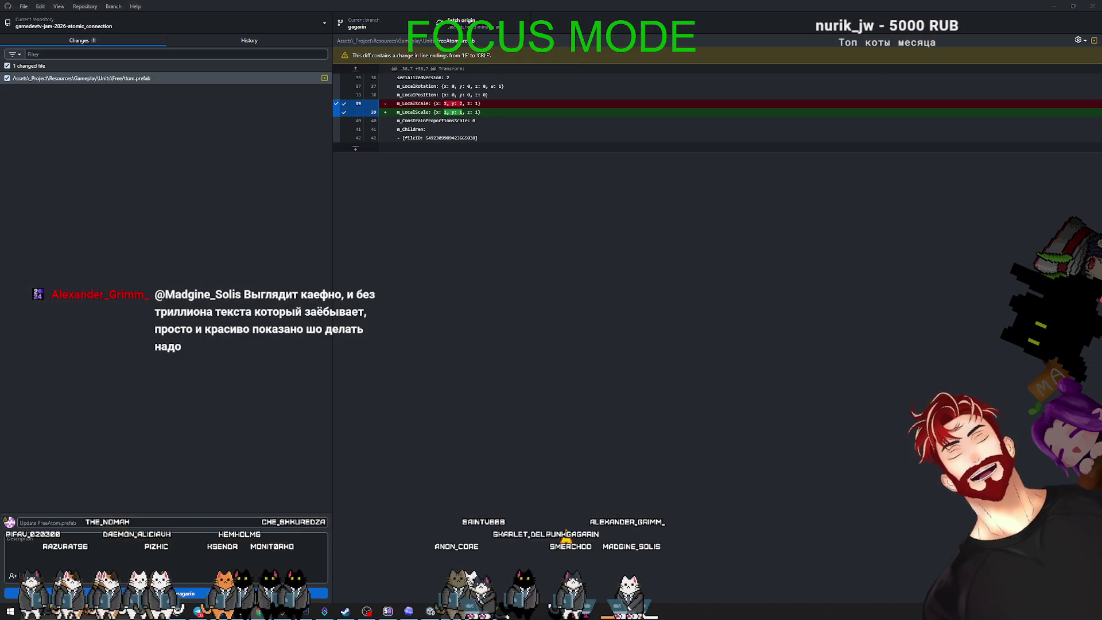
click(131, 79)
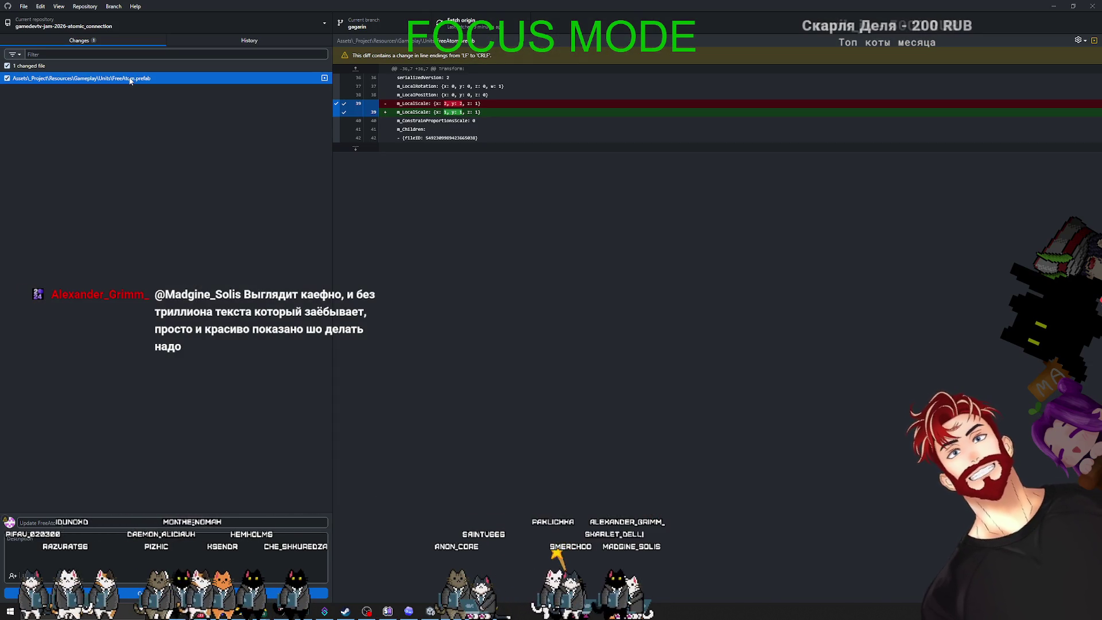
click(135, 522)
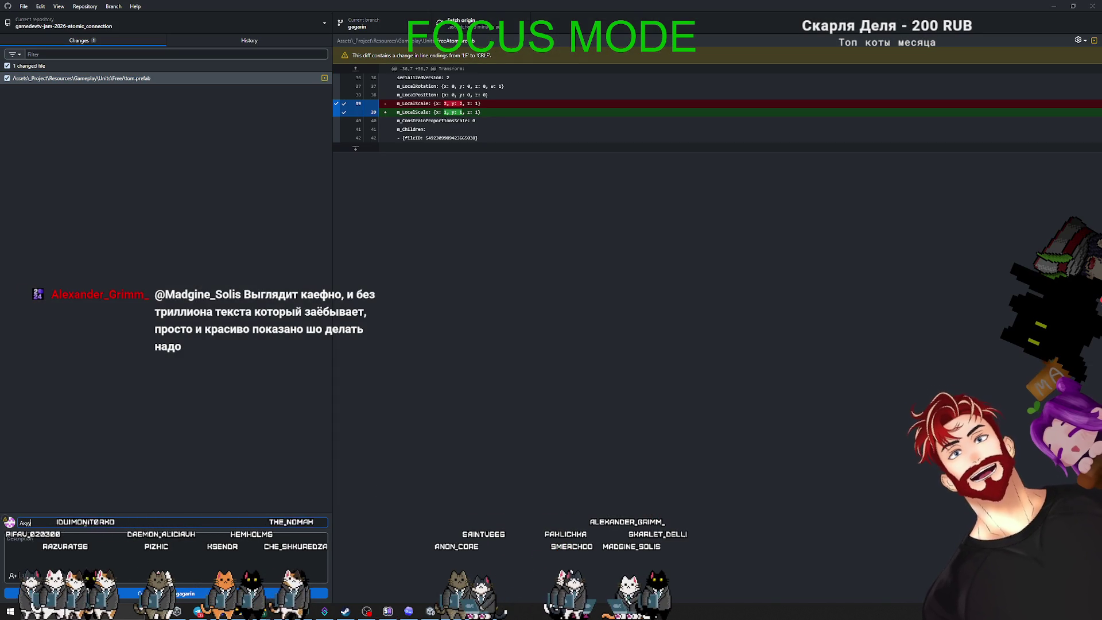
text(Free at)
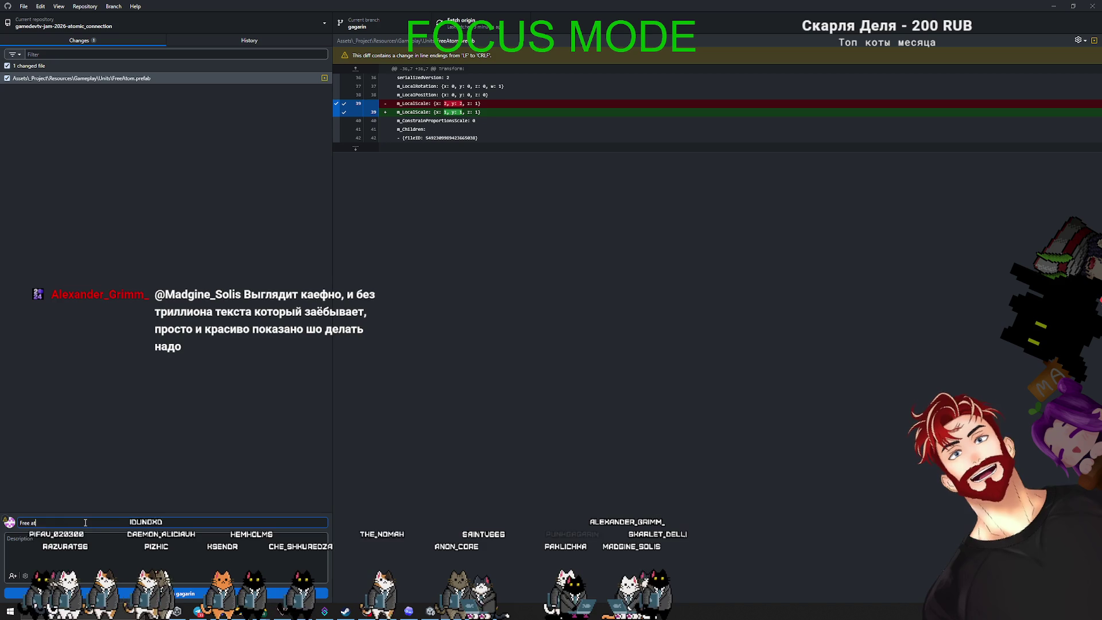
text(om)
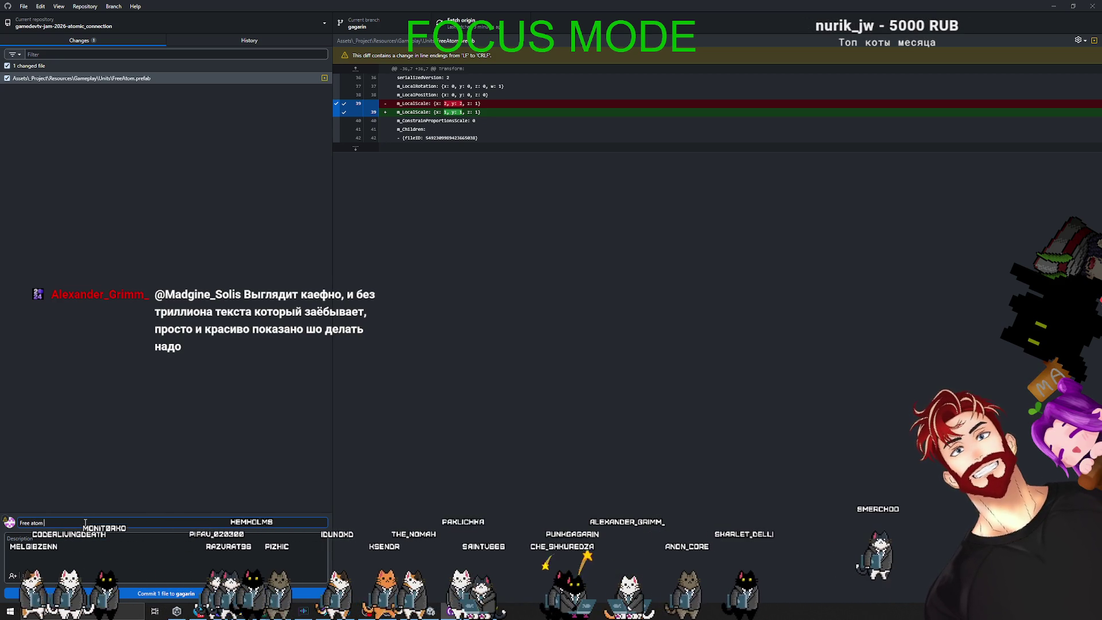
key(ctrl+Return)
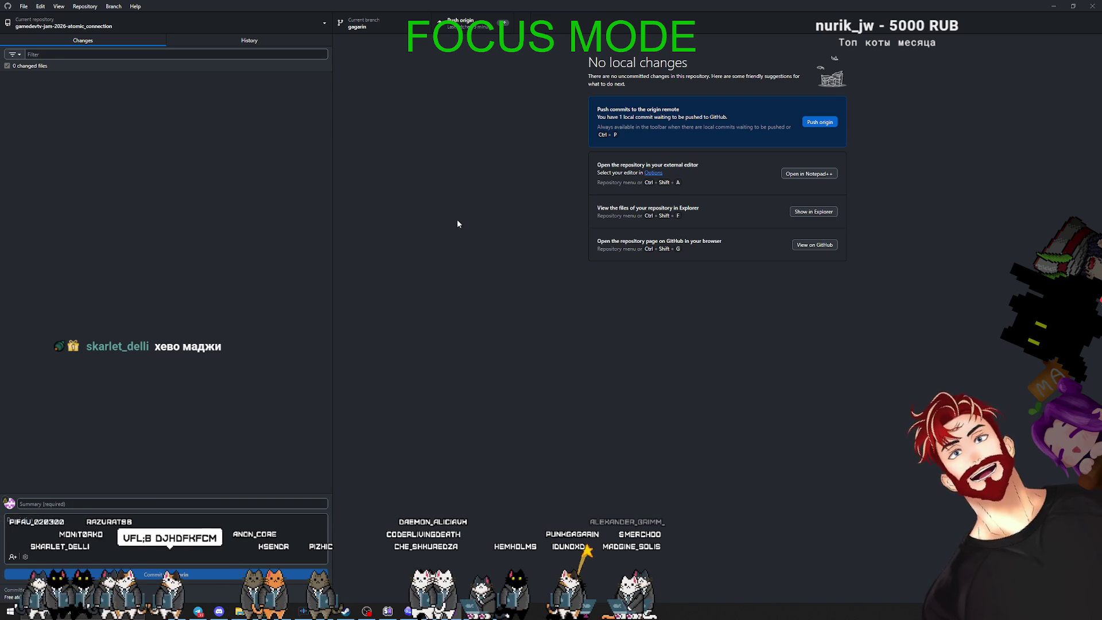
click(466, 25)
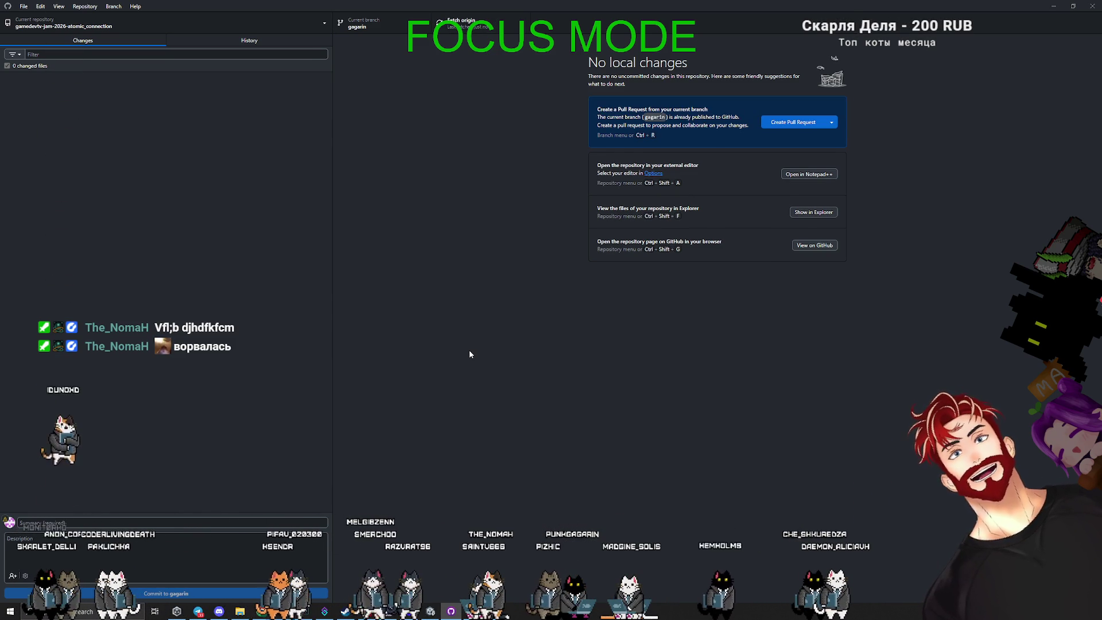
key(alt+Tab)
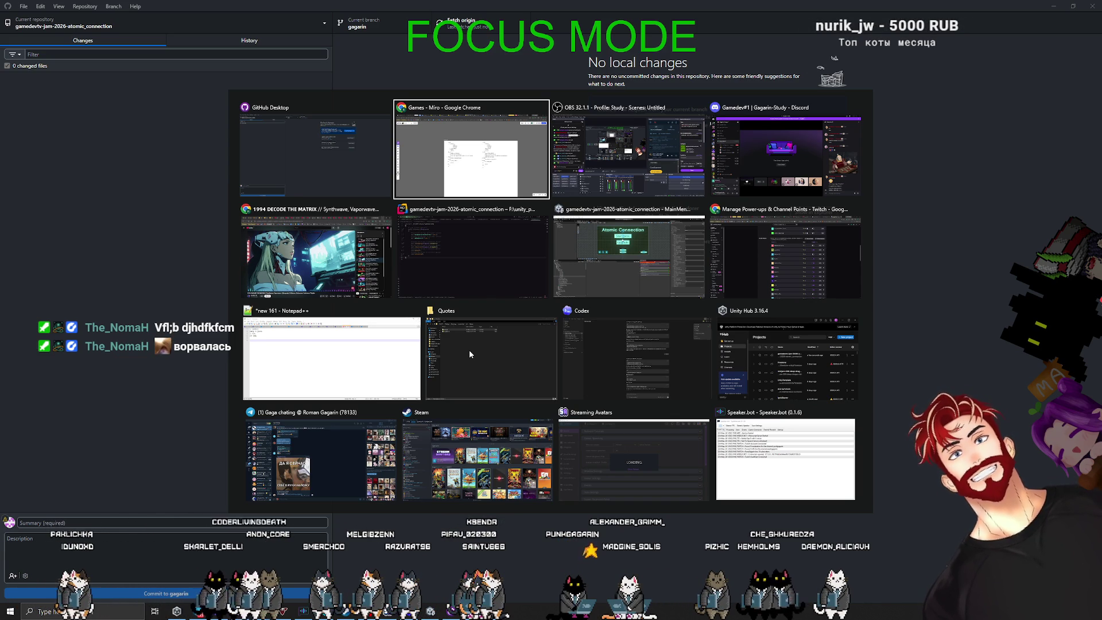
In Unity, enlarge the Scene view and inspect the AtomCore and StingerMolecule prefabs
key(Tab)
key(Tab)
key(Tab)
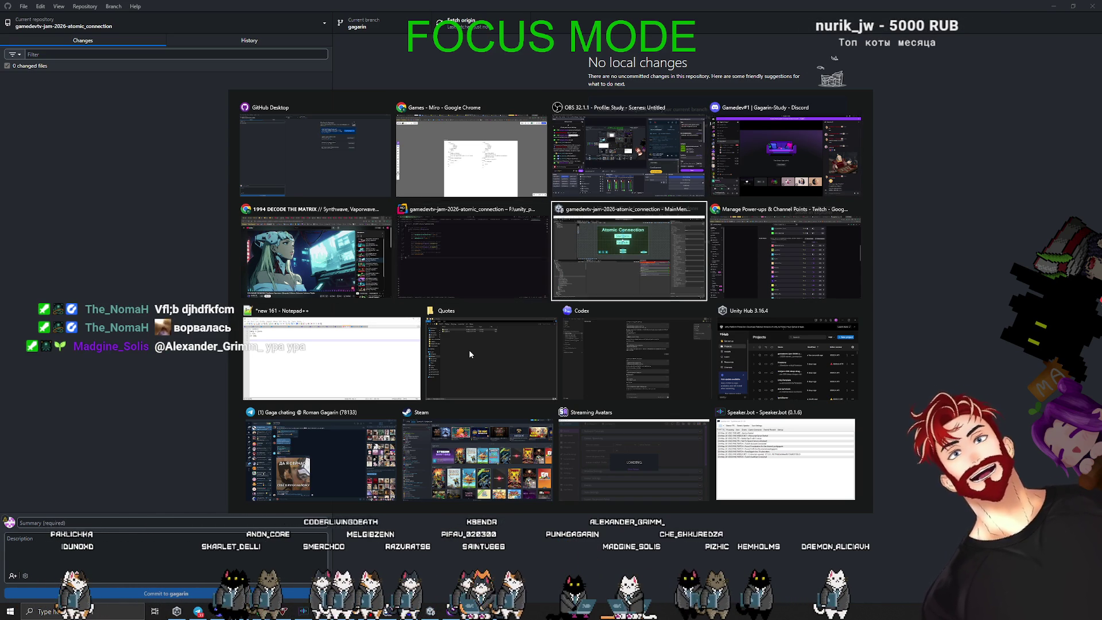
key(Tab)
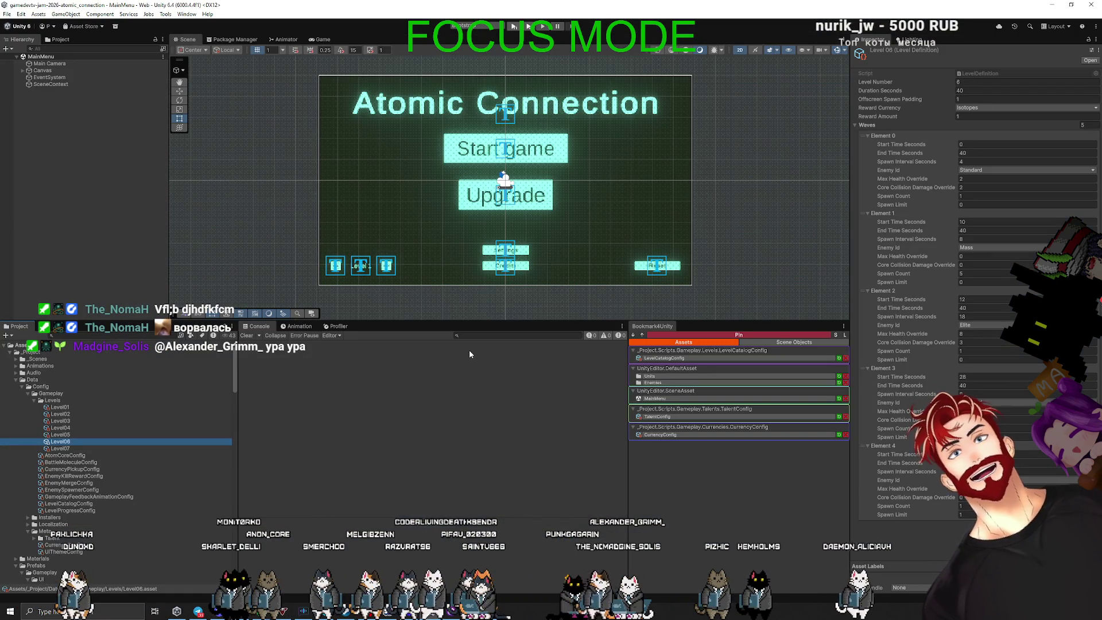
drag(518, 320, 517, 434)
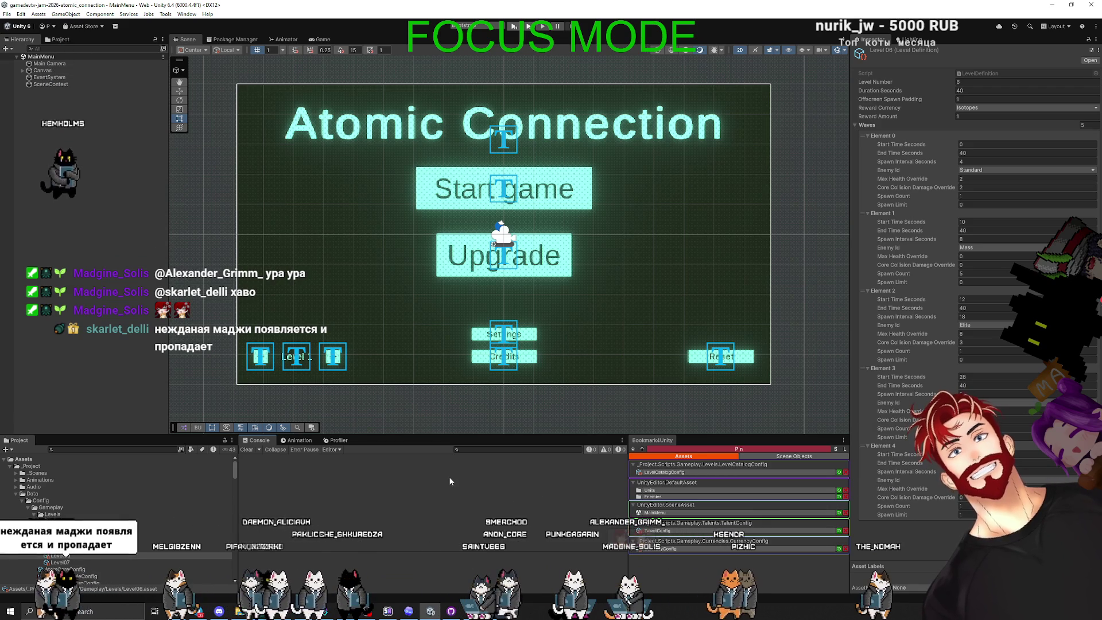
click(669, 490)
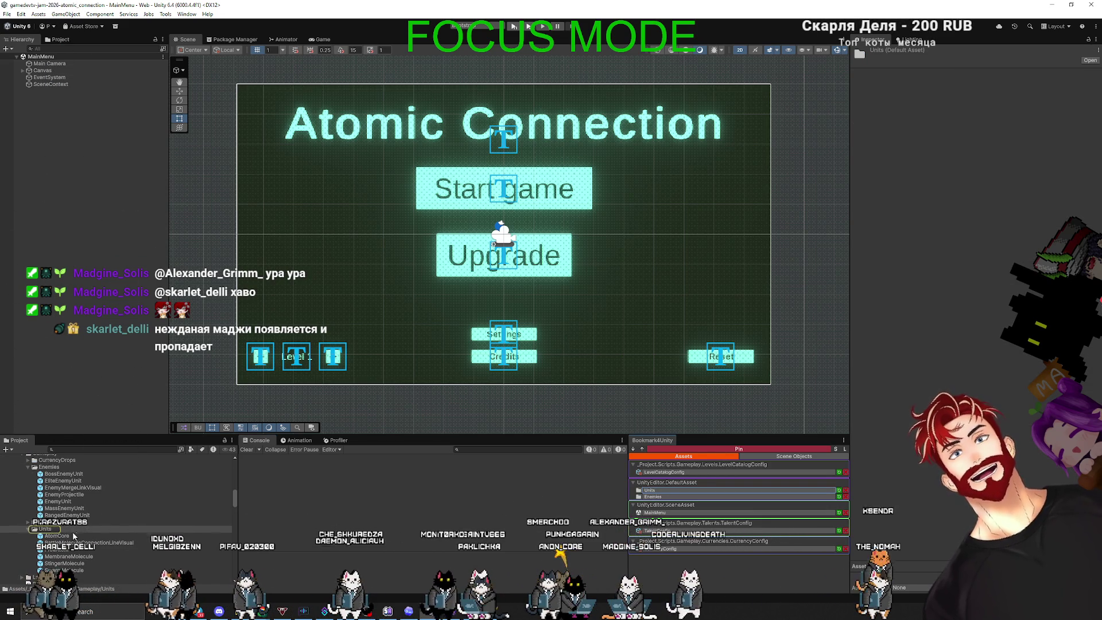
click(69, 535)
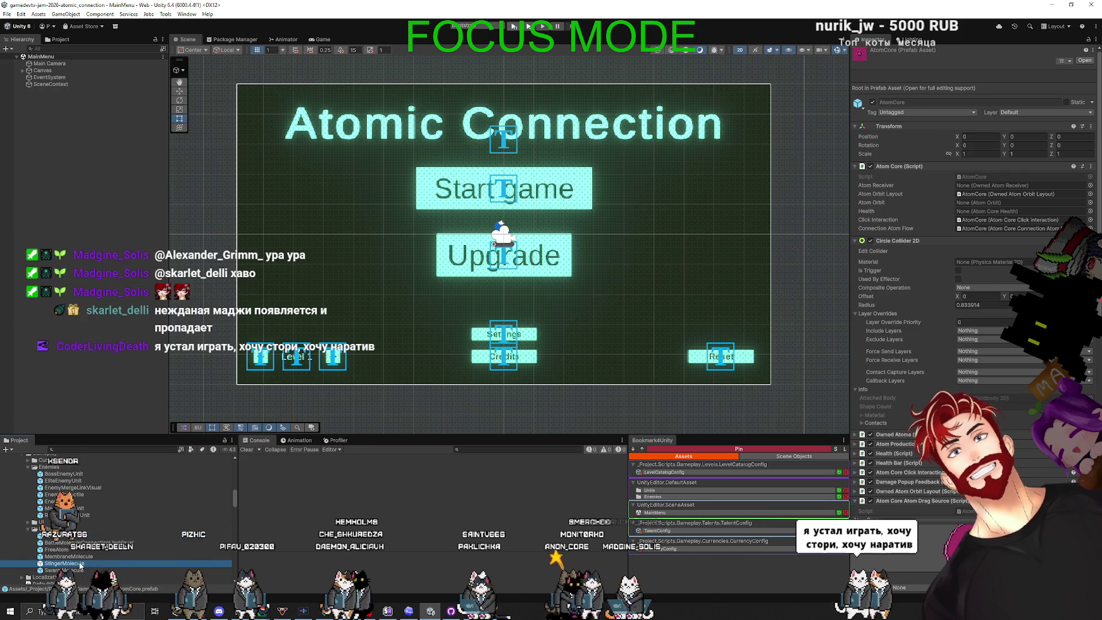
click(83, 564)
Review LevelCatalogConfig and BattleMoleculeConfig, then run the game in Play mode
click(664, 471)
scroll(107, 527, up, 4)
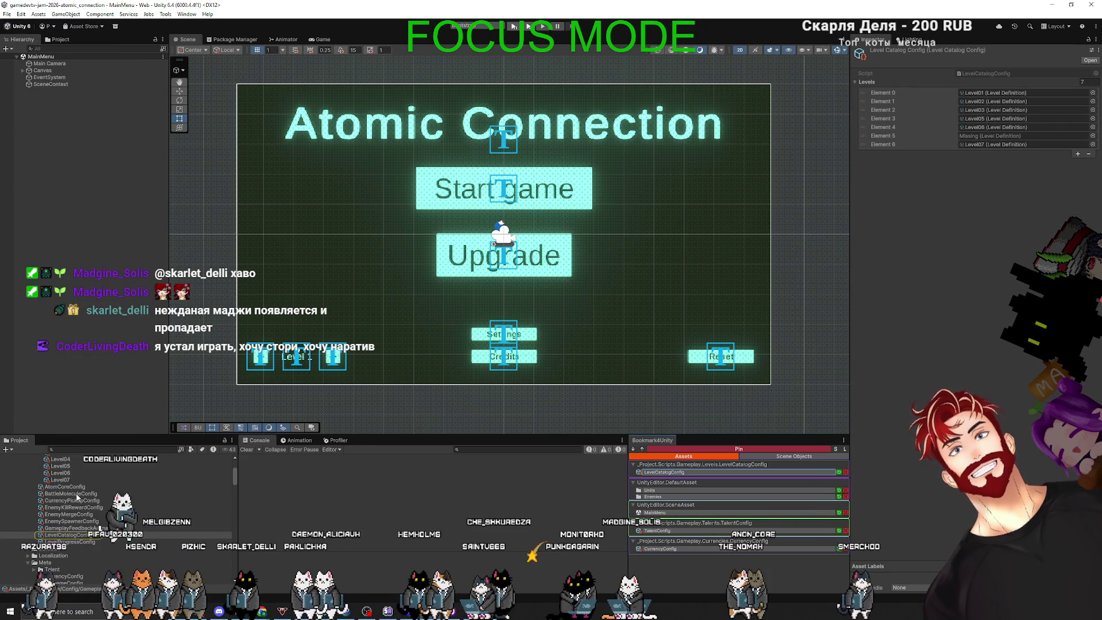
click(71, 493)
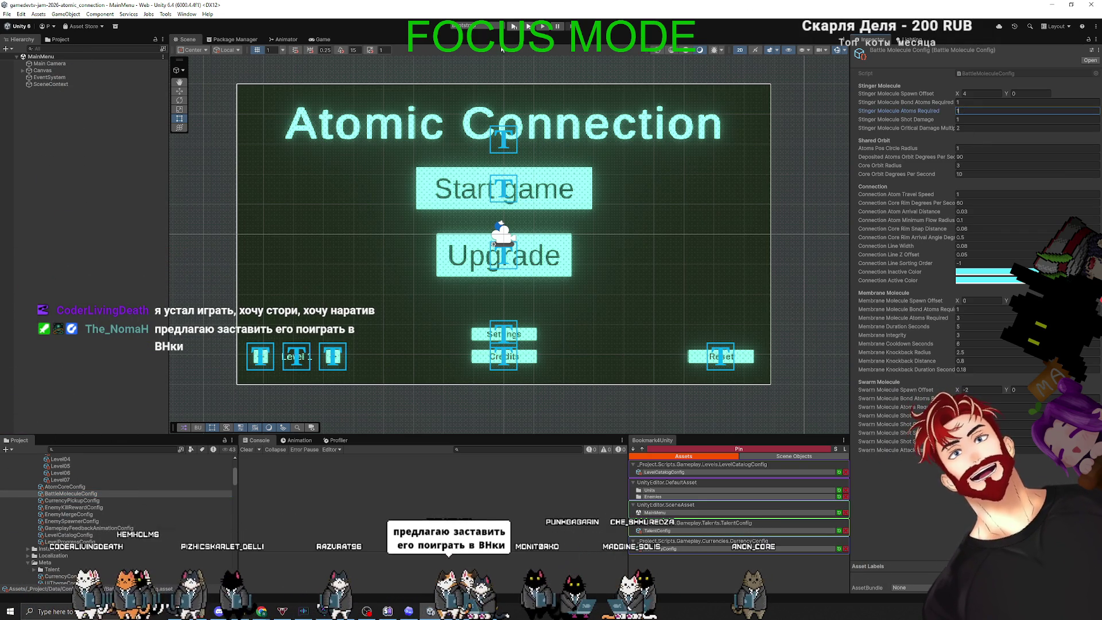
click(514, 29)
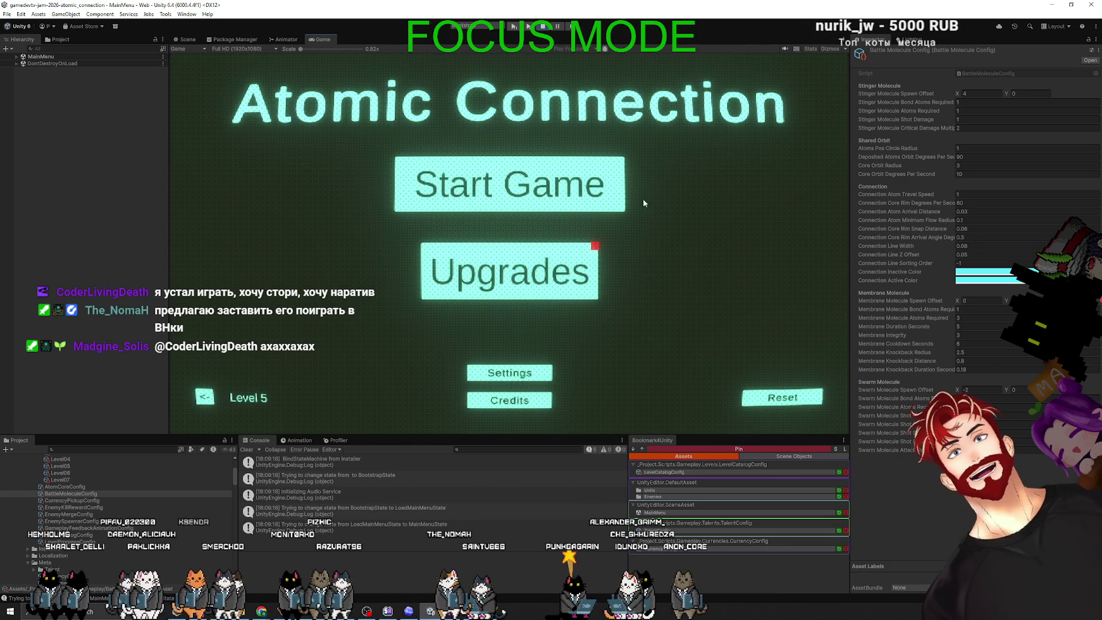
Reset the game's progress on the main menu so it returns to Level 1
click(783, 399)
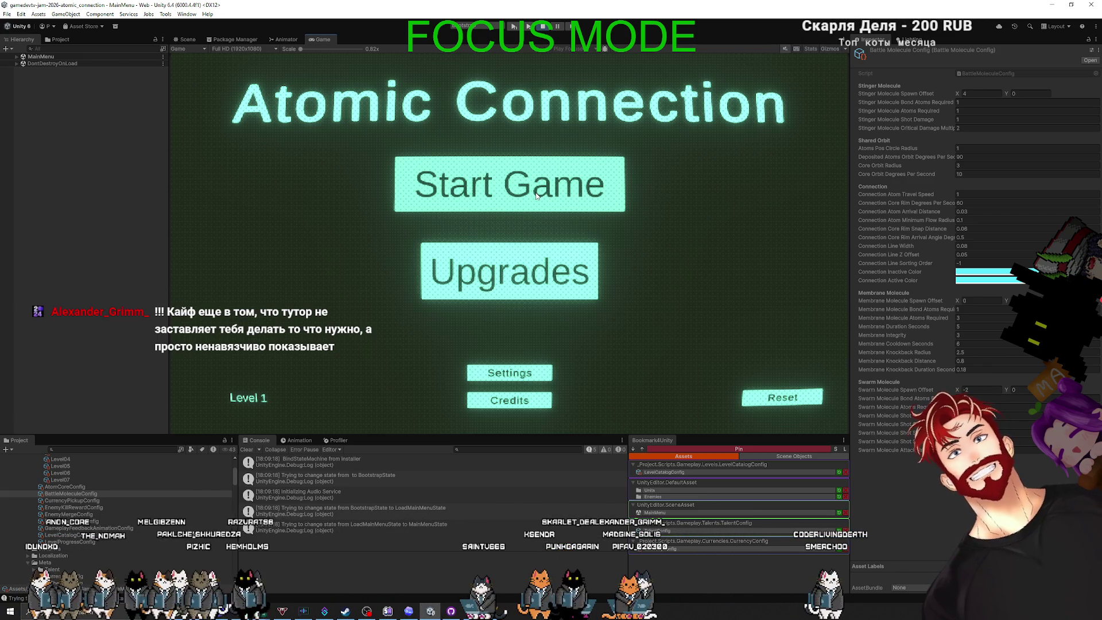
Start Level 1, attach the free atom to the core, and fire orbiting atoms at red enemies
click(537, 196)
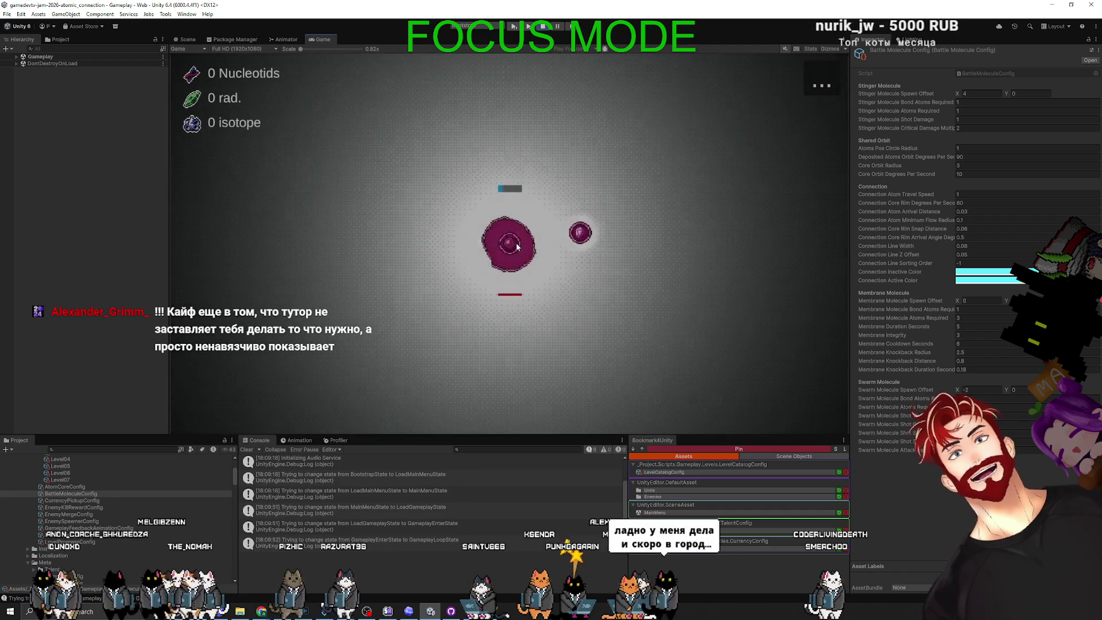
drag(516, 247, 571, 218)
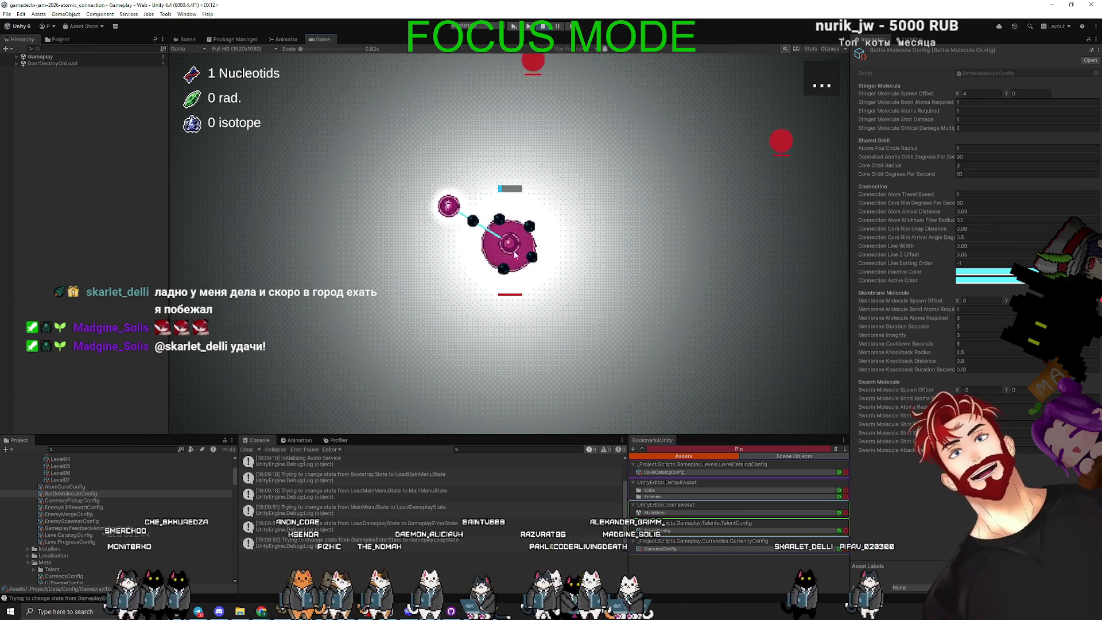
mouse_move(443, 209)
mouse_down()
mouse_move(376, 308)
mouse_move(483, 275)
mouse_up()
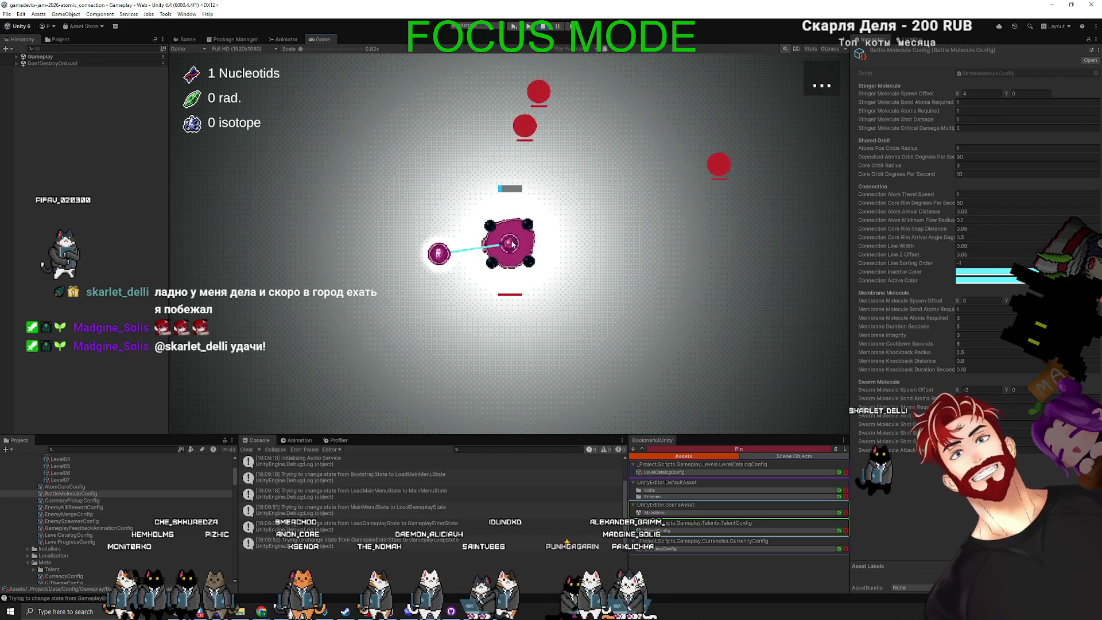
mouse_move(438, 256)
mouse_down()
mouse_move(401, 332)
mouse_move(408, 344)
mouse_up()
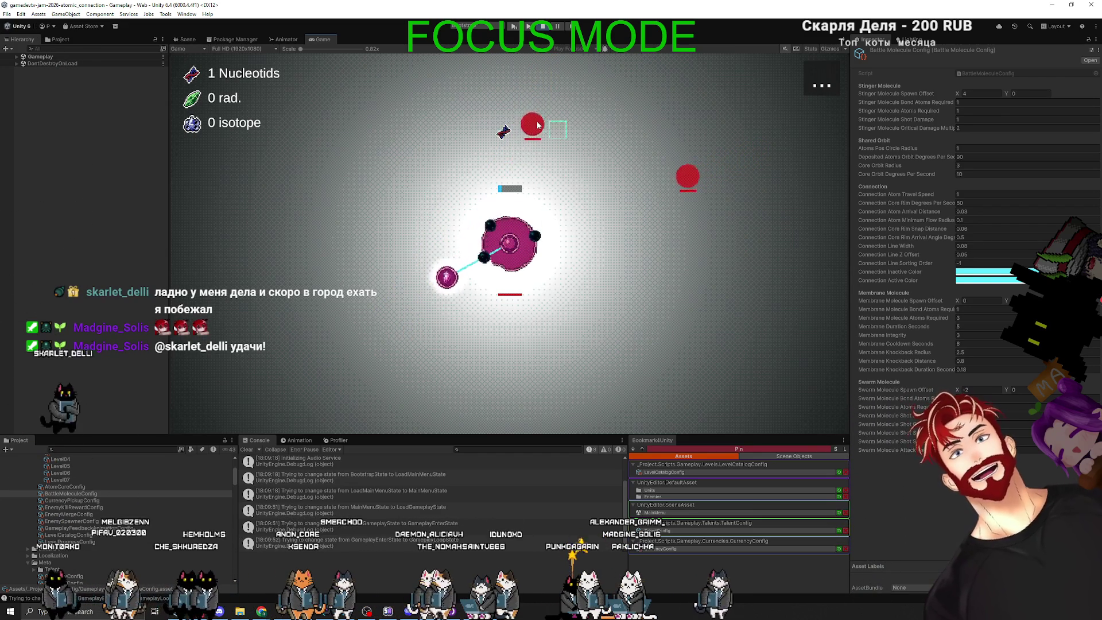
mouse_move(452, 286)
mouse_down()
mouse_move(418, 352)
mouse_move(427, 372)
mouse_up()
mouse_move(480, 308)
mouse_down()
mouse_move(423, 354)
mouse_move(437, 373)
mouse_up()
mouse_move(507, 315)
mouse_down()
mouse_move(484, 341)
mouse_move(490, 367)
mouse_up()
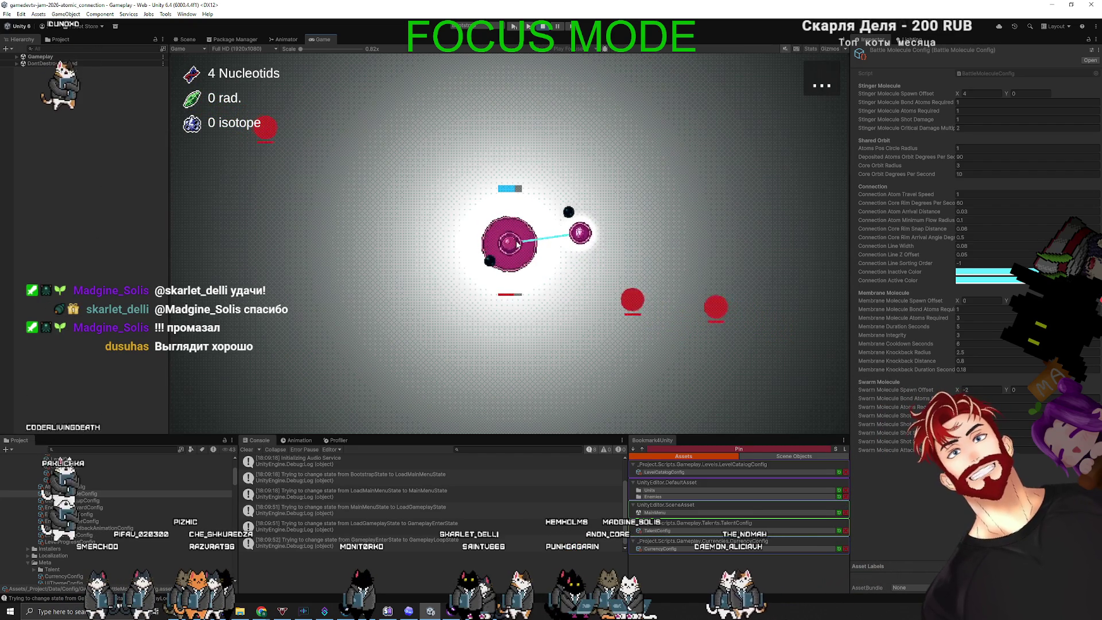
drag(572, 211, 557, 147)
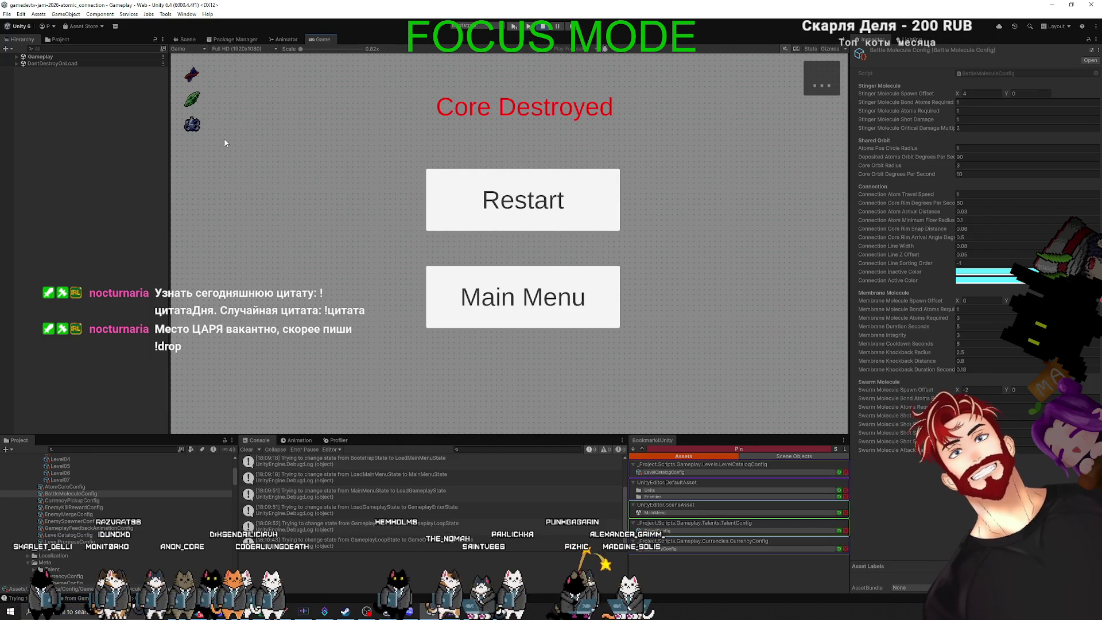
Restart and replay Level 1, then exit Play mode and bring up the Notepad++ level notes
click(554, 204)
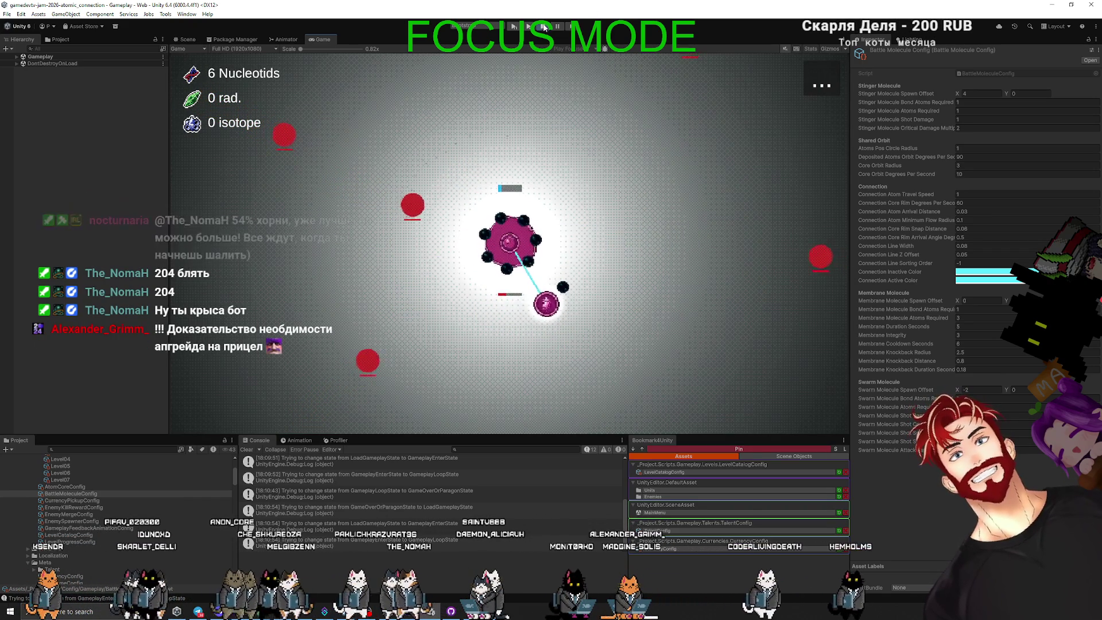
key(ctrl+p)
key(alt+Tab)
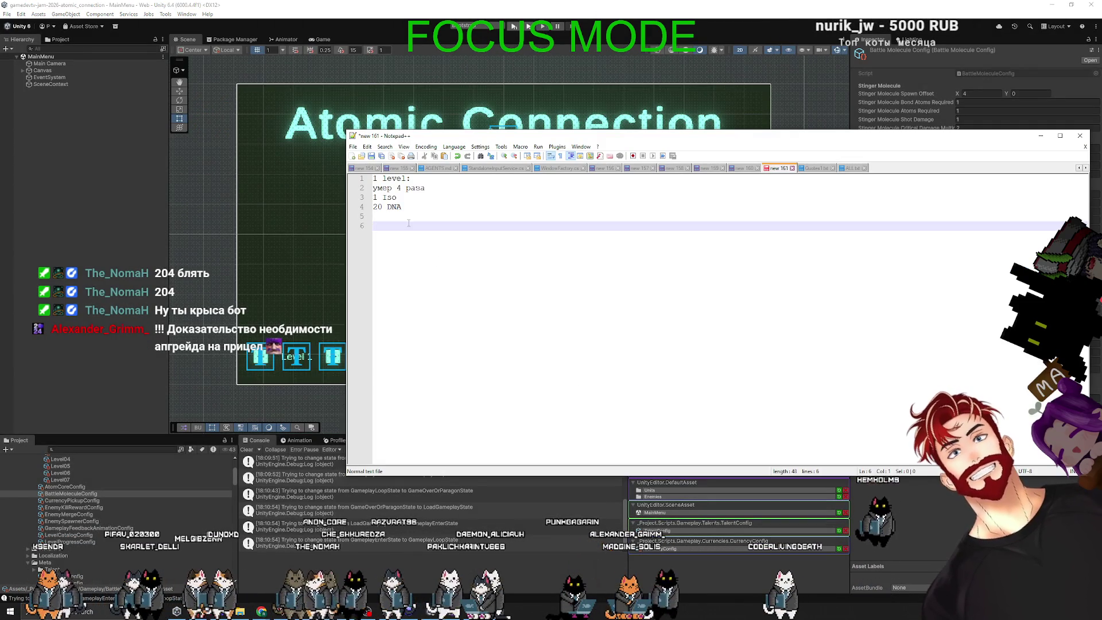
Delete the 'Чему мы хотим научить игрока?' list from the 'new 160' note and rerun the Unity game
click(742, 167)
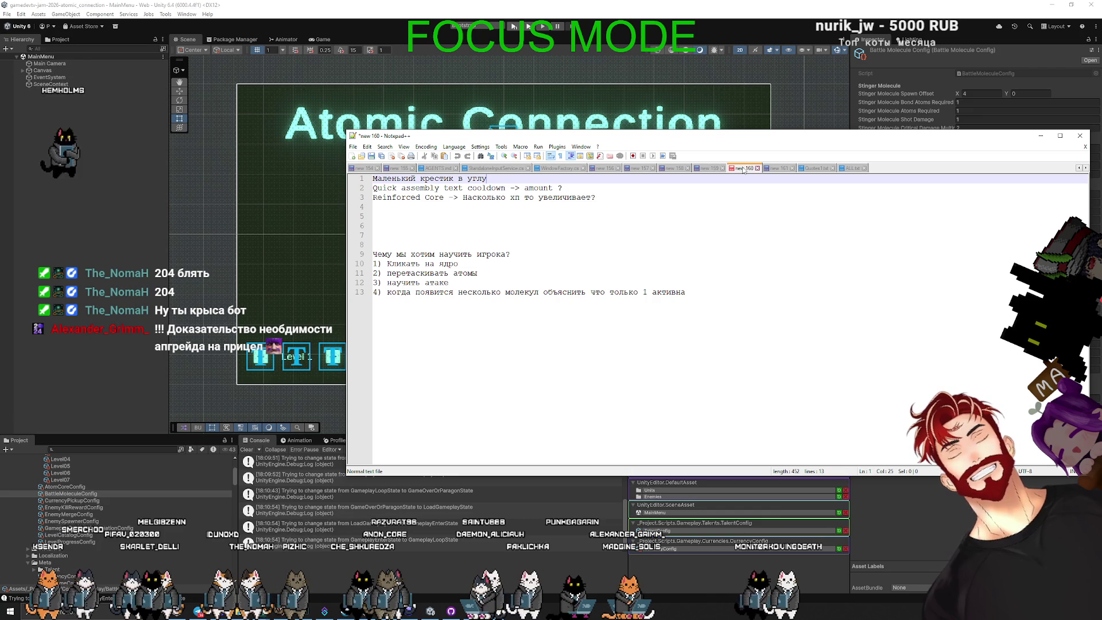
drag(689, 292, 365, 245)
key(Delete)
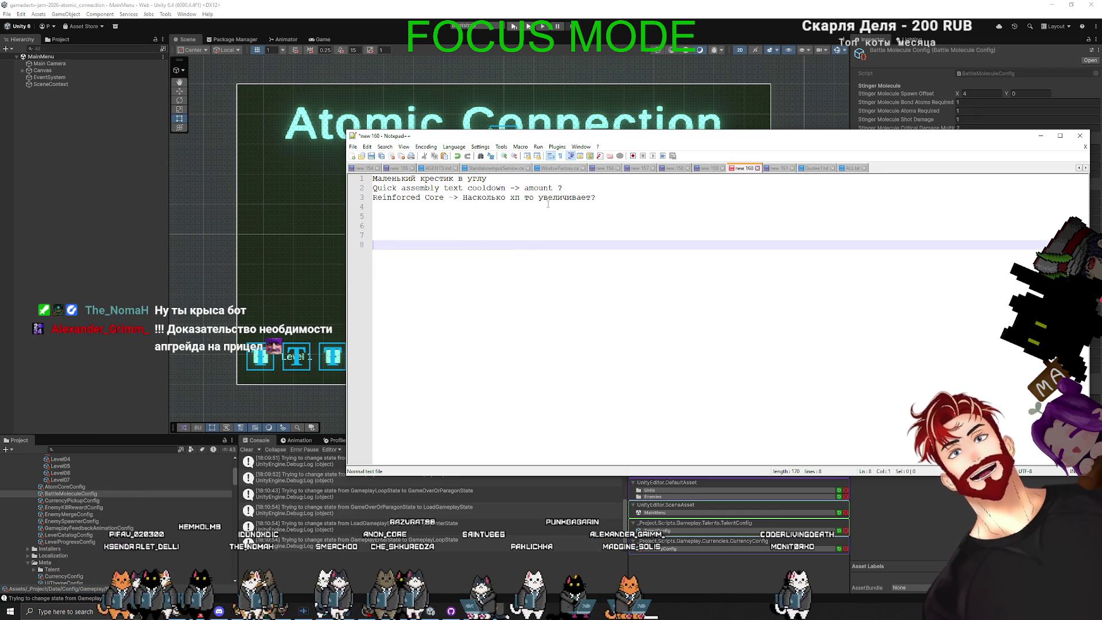
key(alt+Tab)
key(ctrl+p)
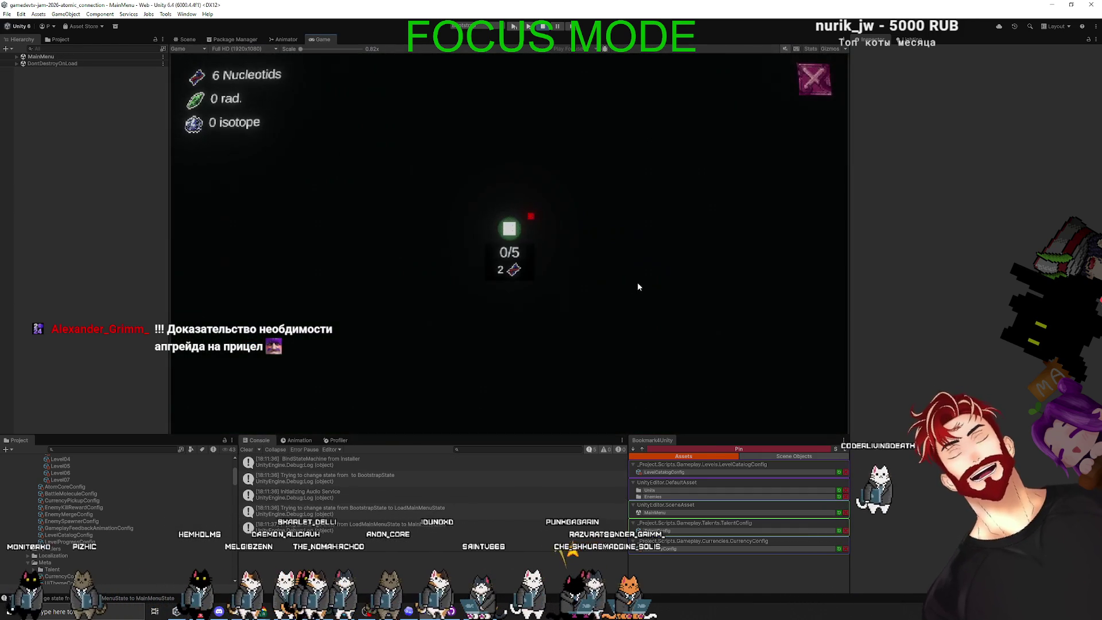
Buy the first talent, then set CurrencyConfig starting Dna, Isotopes and Radicals to 11111, 11111 and 111111
click(509, 228)
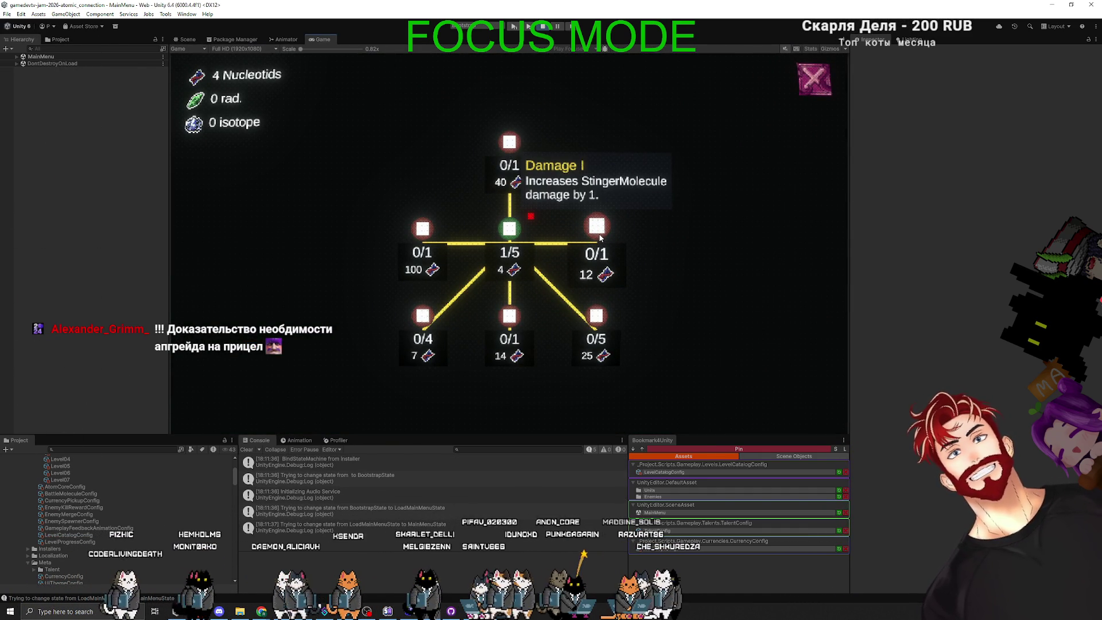
click(814, 78)
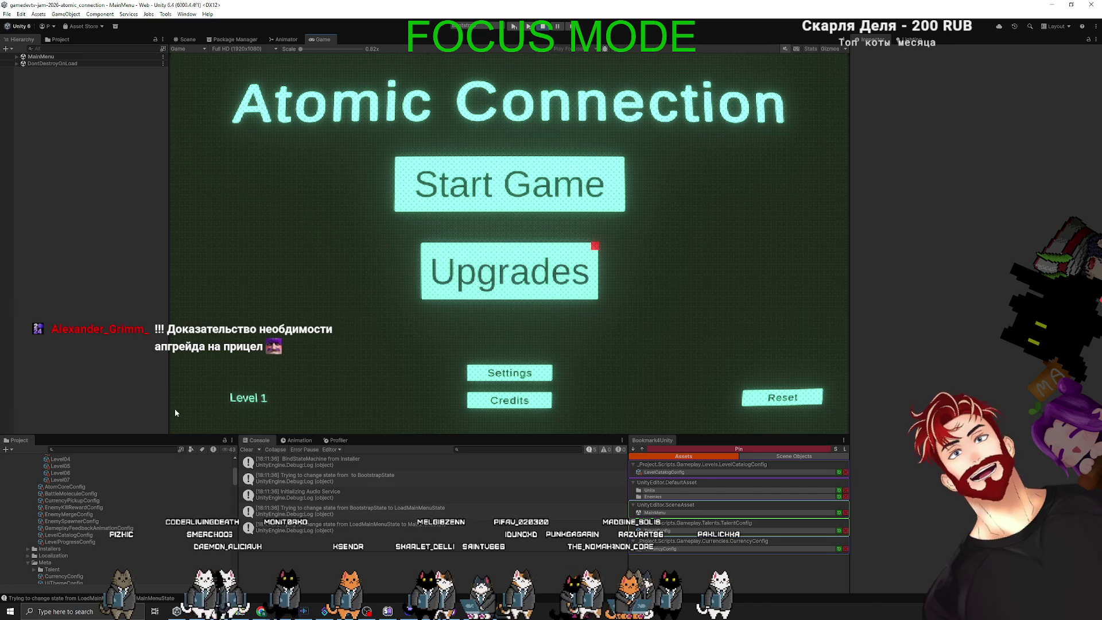
scroll(84, 552, down, 2)
click(69, 551)
click(971, 84)
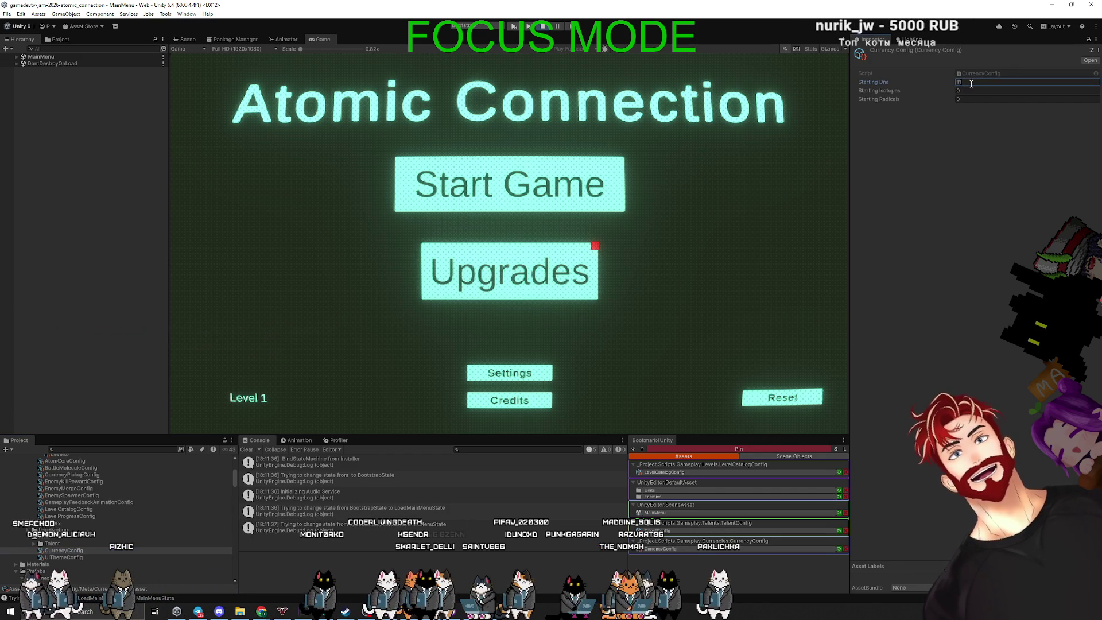
text(1111)
key(Return)
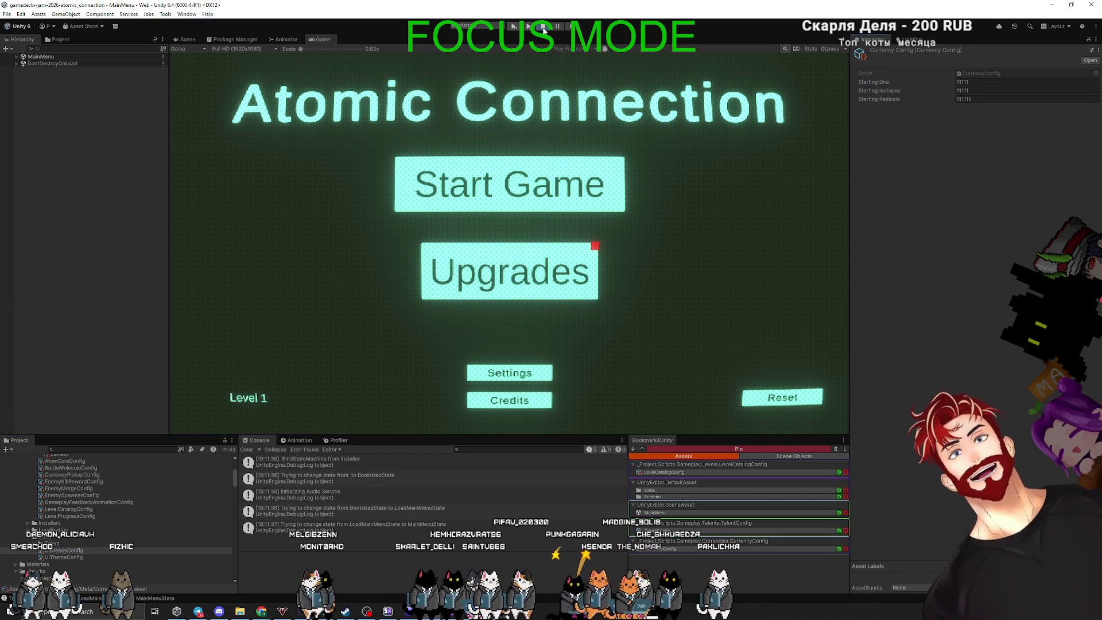
Reset game progress, buy the Combat Aim talent for 12 Nucleotids, and start a new game
click(801, 399)
click(580, 275)
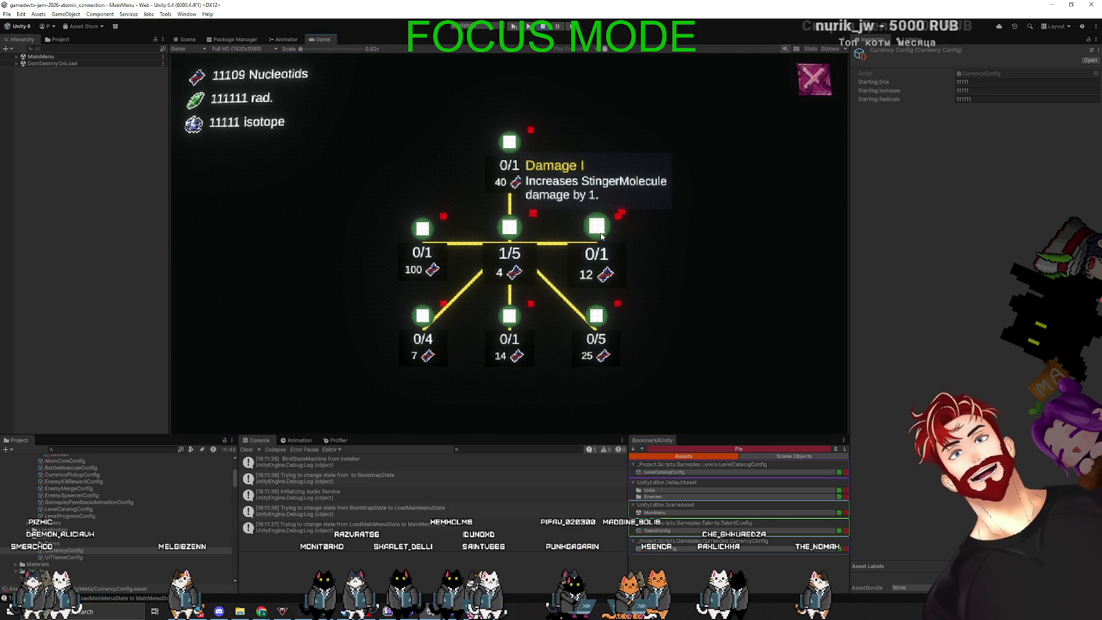
click(600, 236)
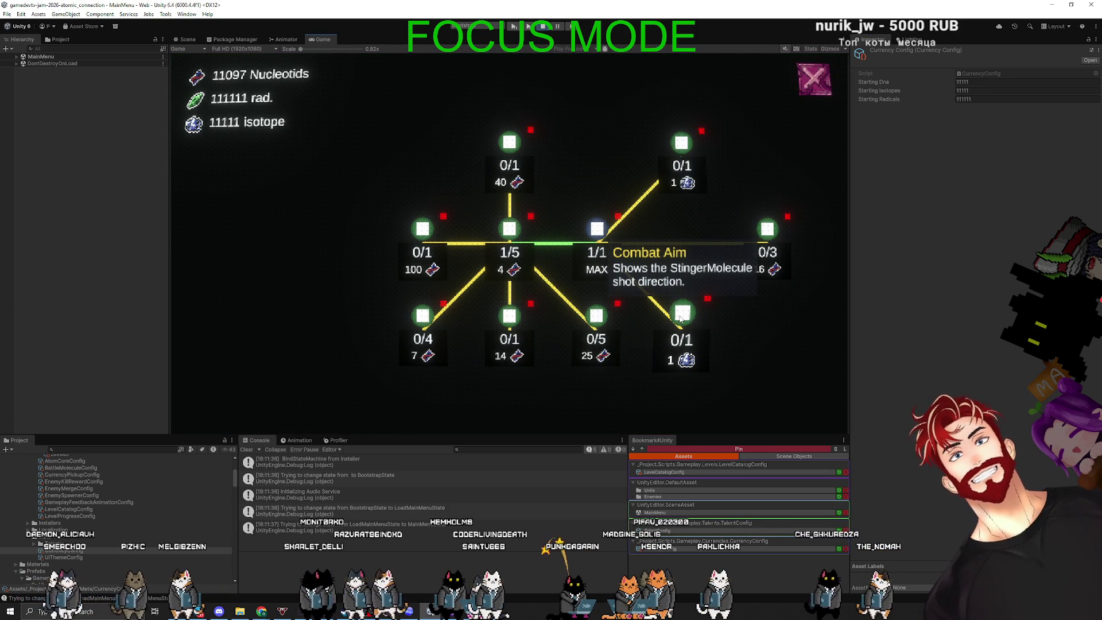
click(821, 84)
click(541, 207)
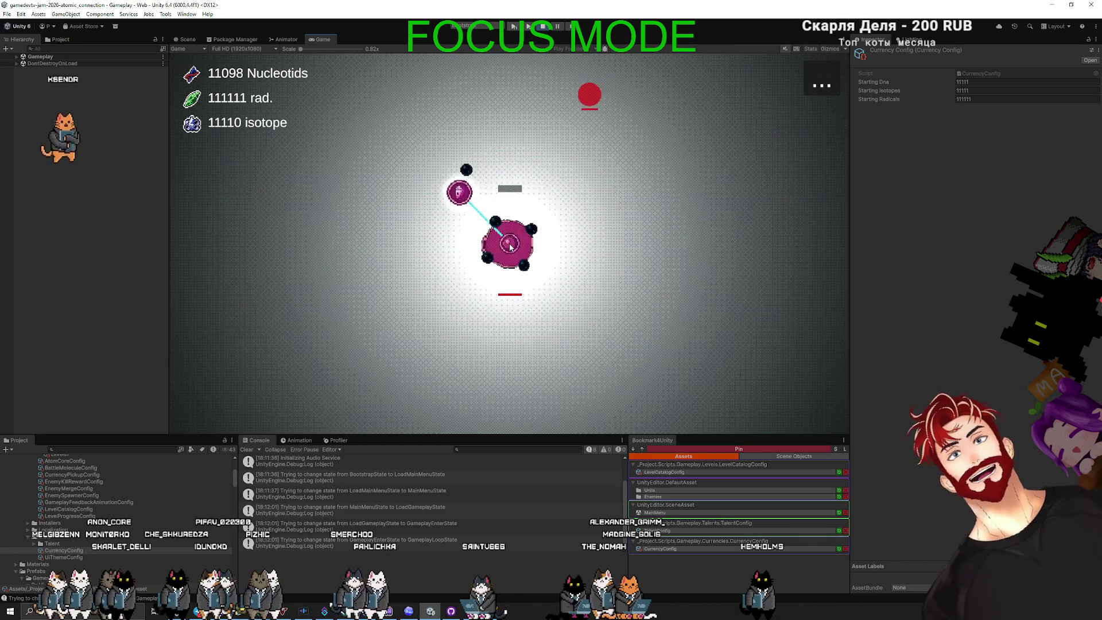
Aim and launch the molecule at the enemies several times, then exit Play mode
drag(444, 223, 352, 286)
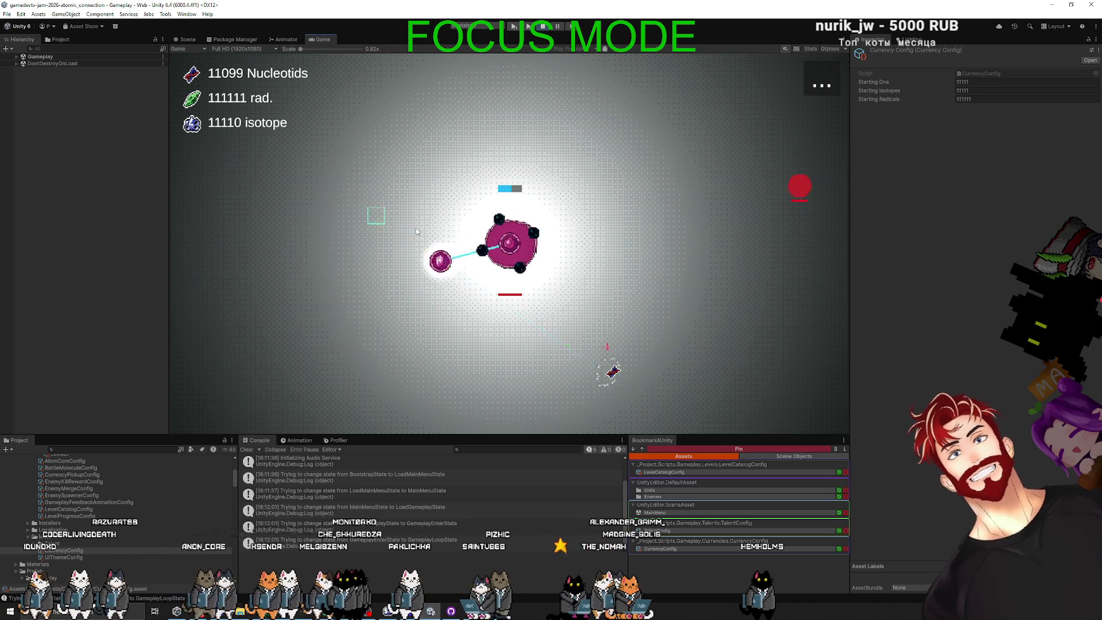
mouse_move(439, 274)
mouse_down()
mouse_move(357, 313)
mouse_move(373, 318)
mouse_up()
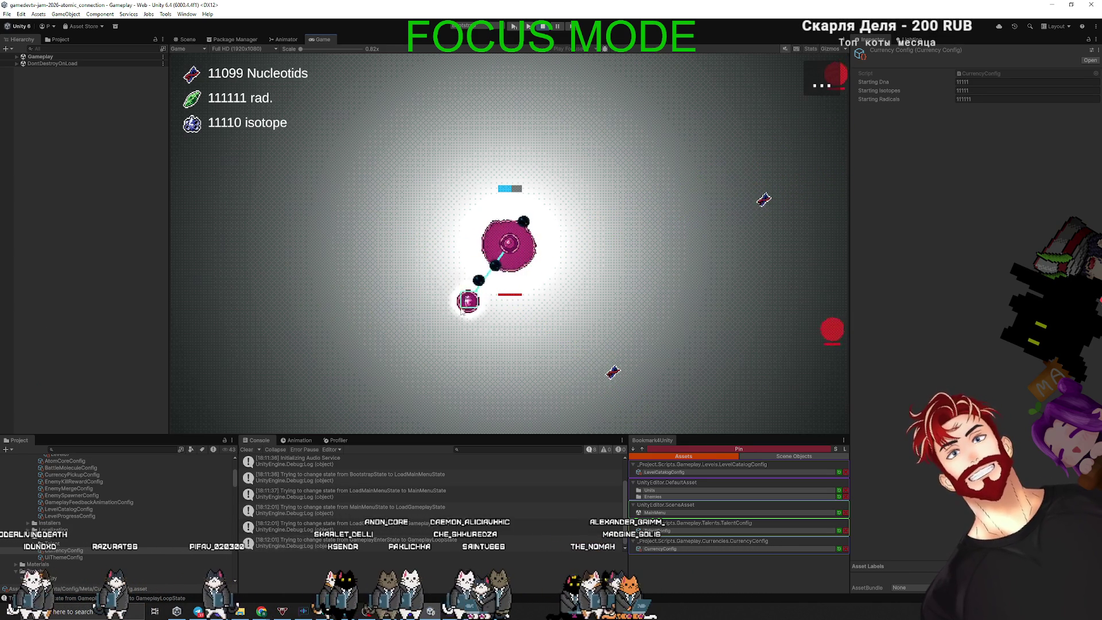
drag(376, 311, 376, 310)
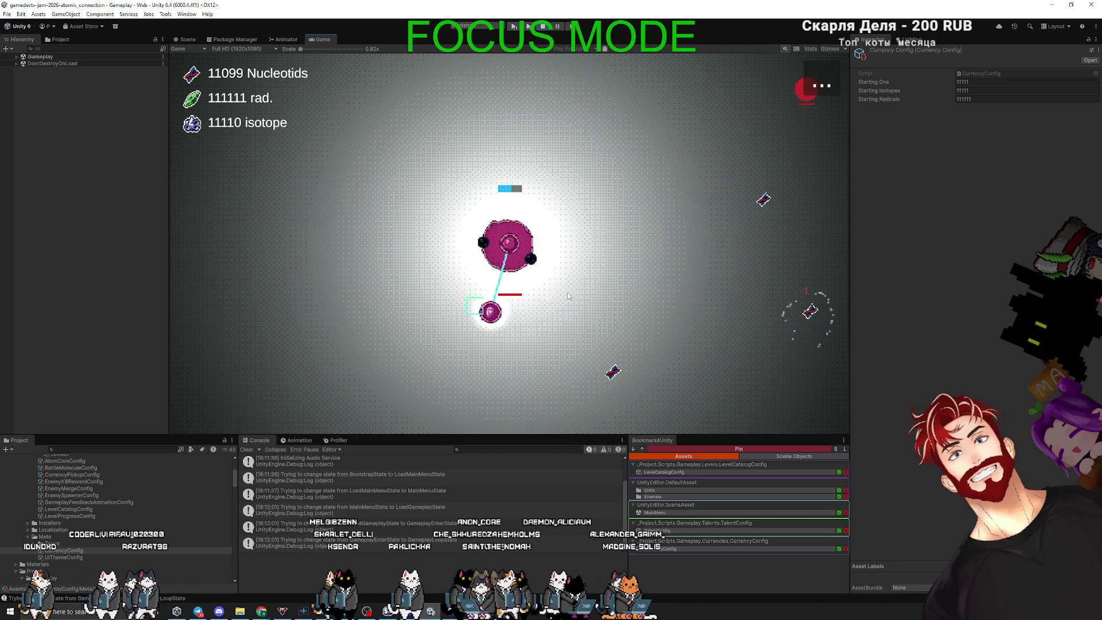
drag(503, 315, 454, 364)
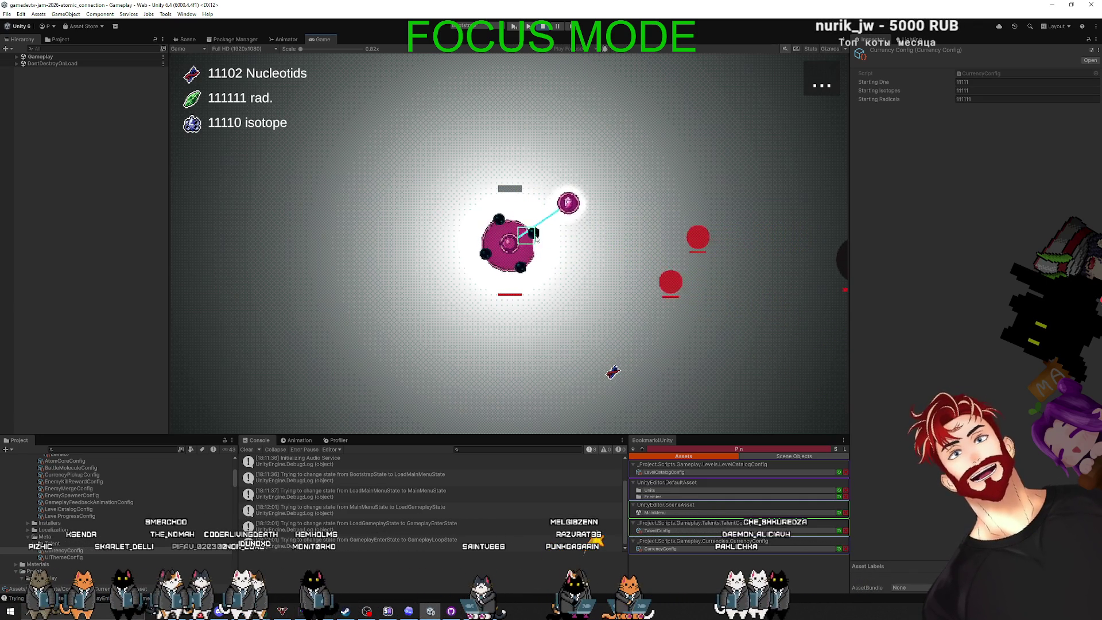
key(ctrl+p)
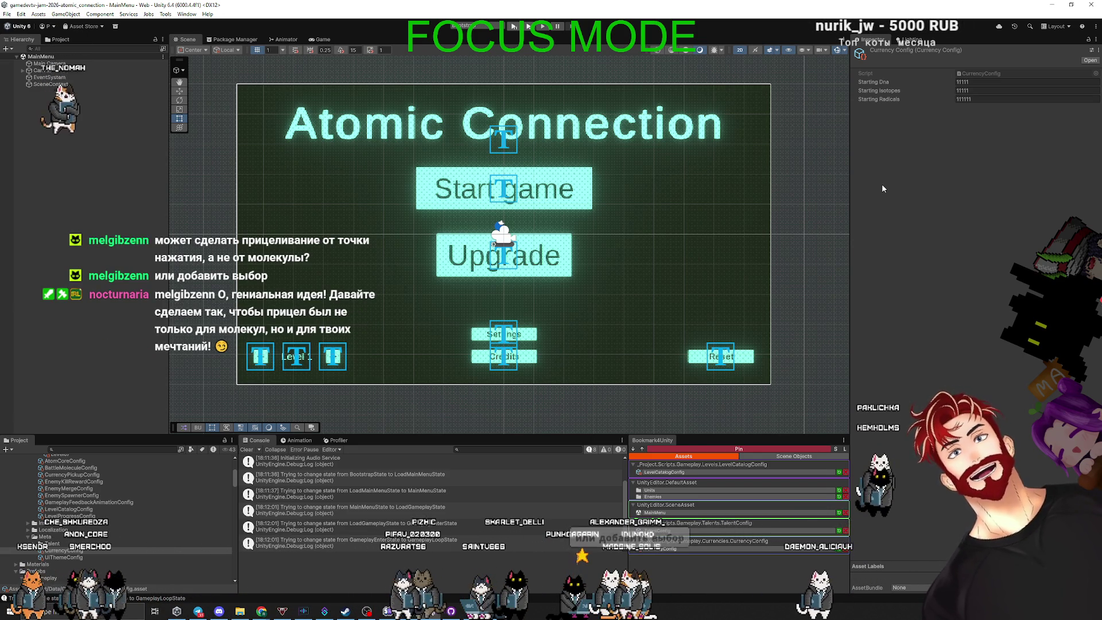
click(529, 26)
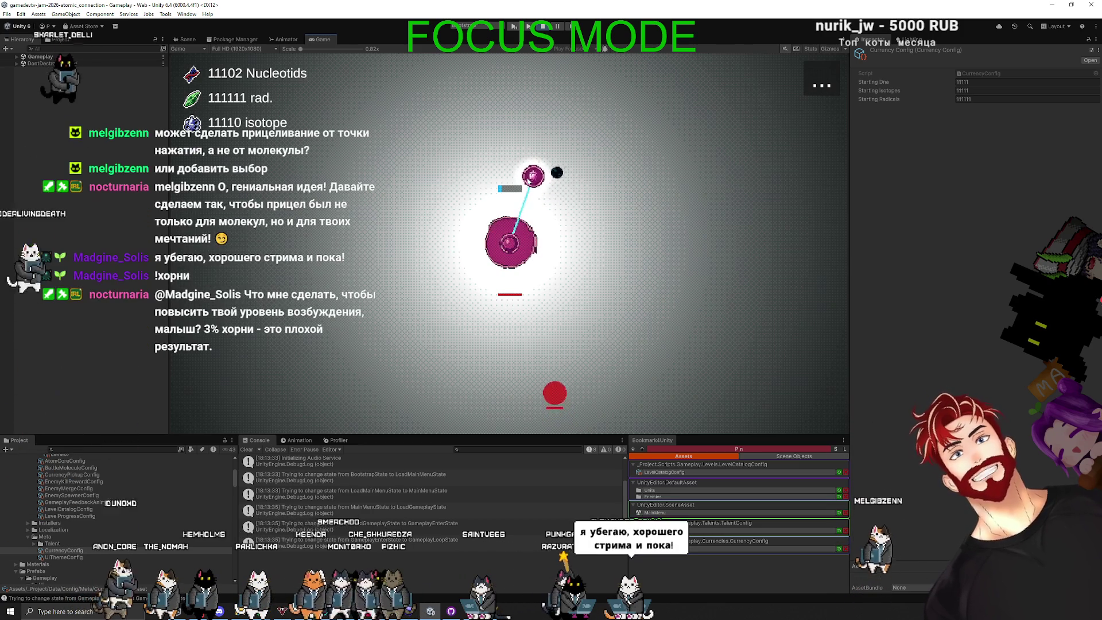
mouse_move(527, 177)
mouse_down()
mouse_move(497, 147)
mouse_move(459, 172)
mouse_move(454, 230)
mouse_move(471, 293)
mouse_move(453, 114)
mouse_move(431, 103)
mouse_move(415, 127)
mouse_up()
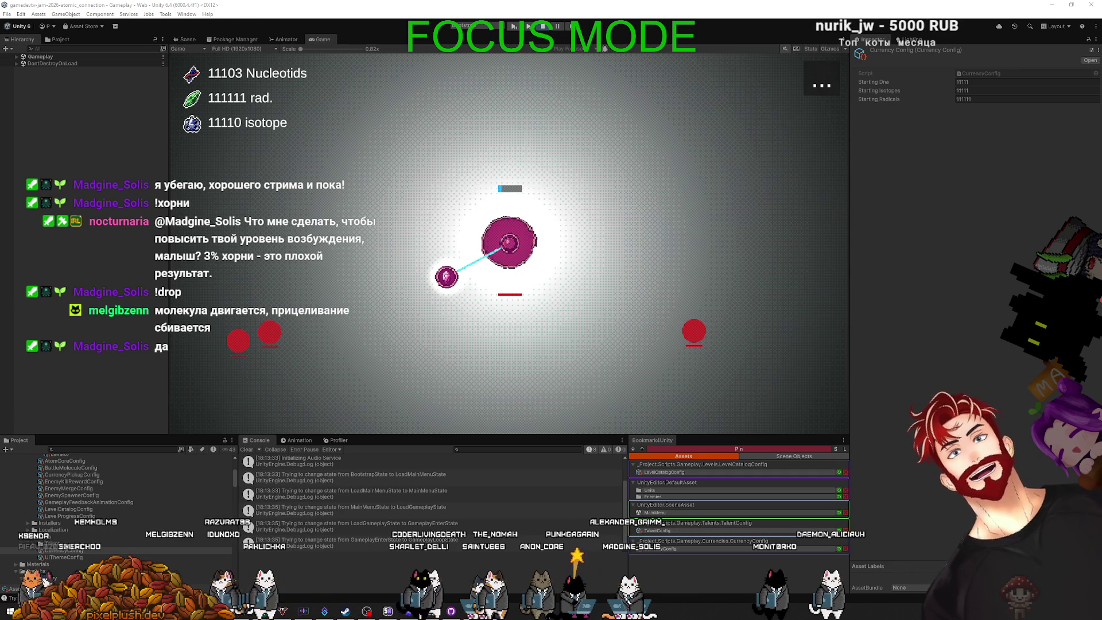
click(539, 26)
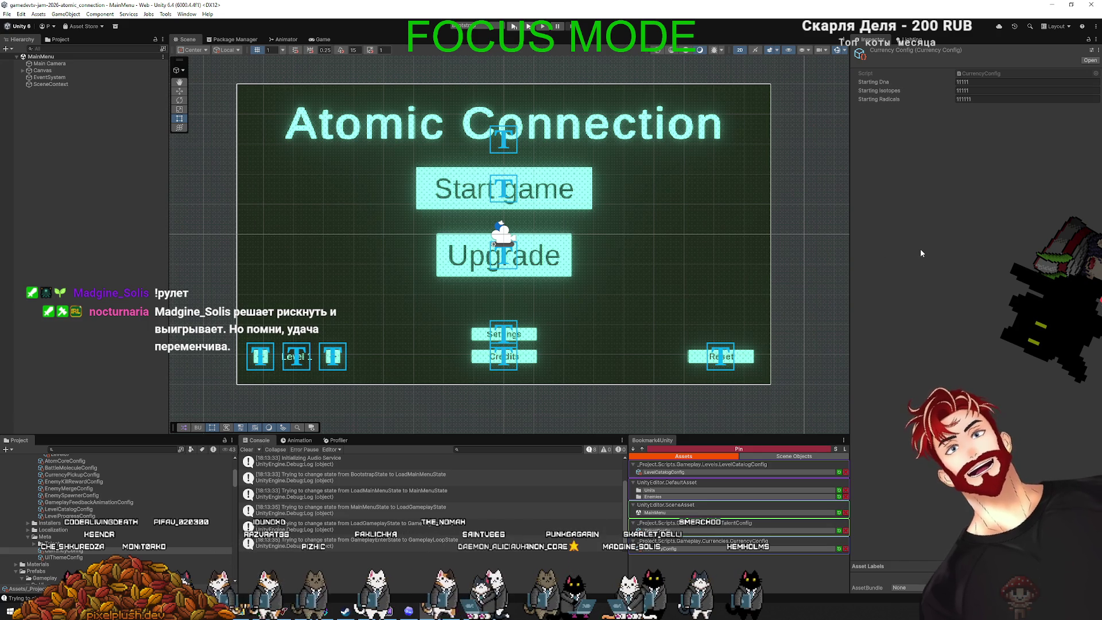
Start a blank new chat in the Codex app
key(alt+Tab)
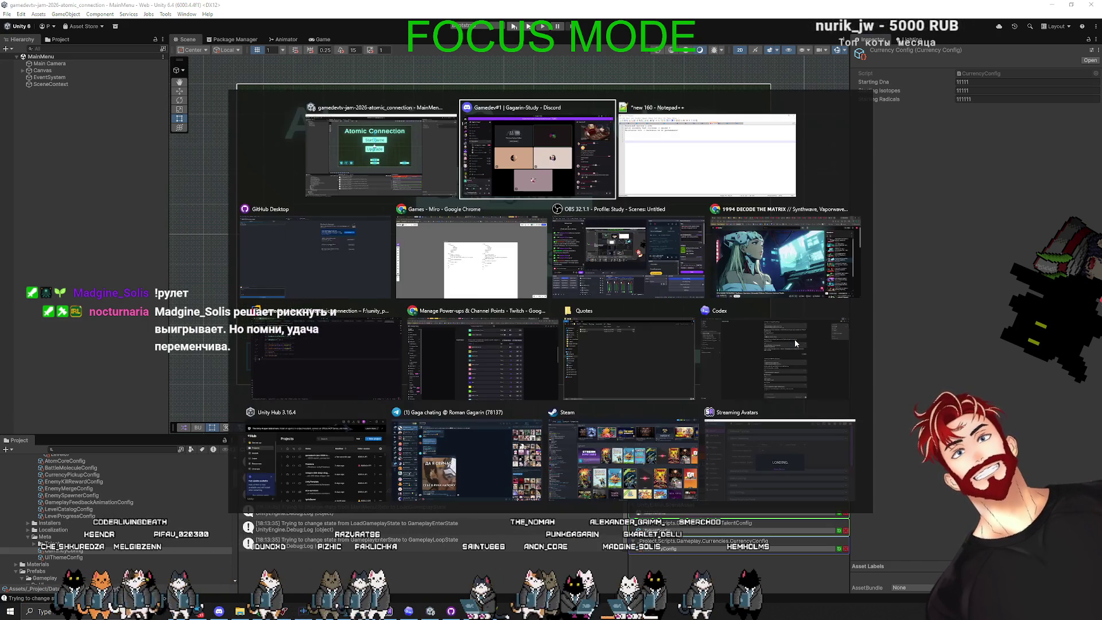
click(775, 345)
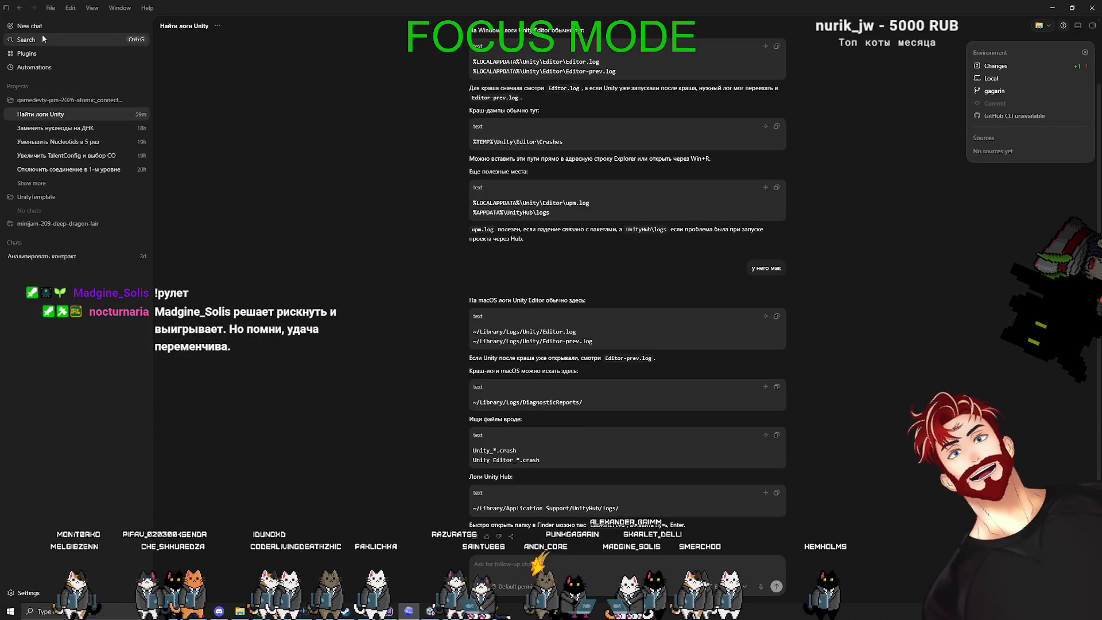
click(34, 26)
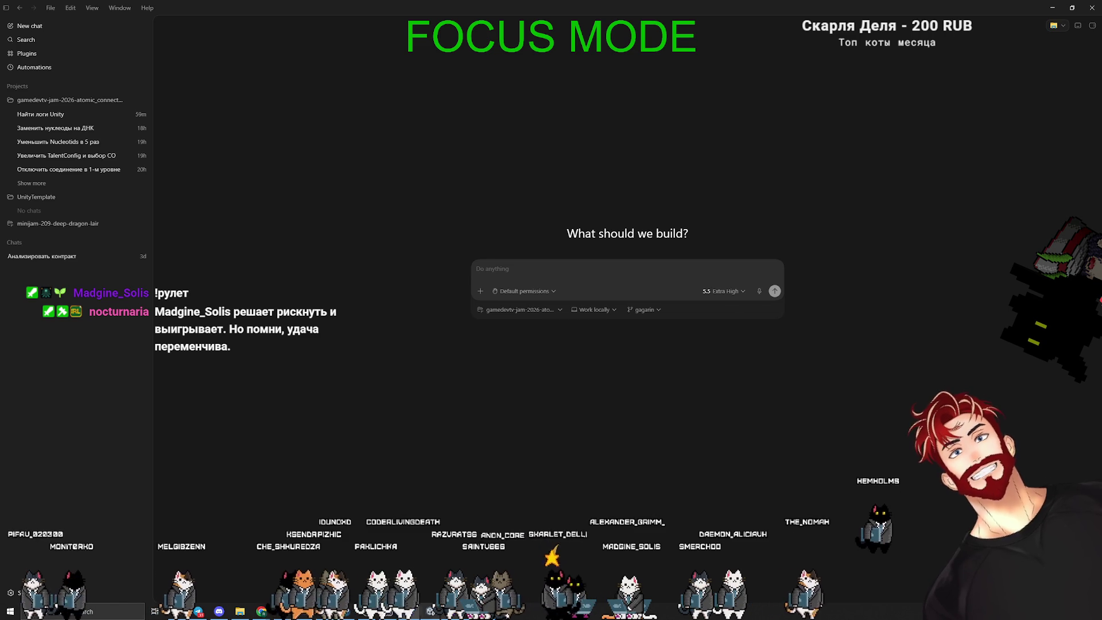
Switch through the open windows to GitHub Desktop's list of changed files
key(alt+Tab)
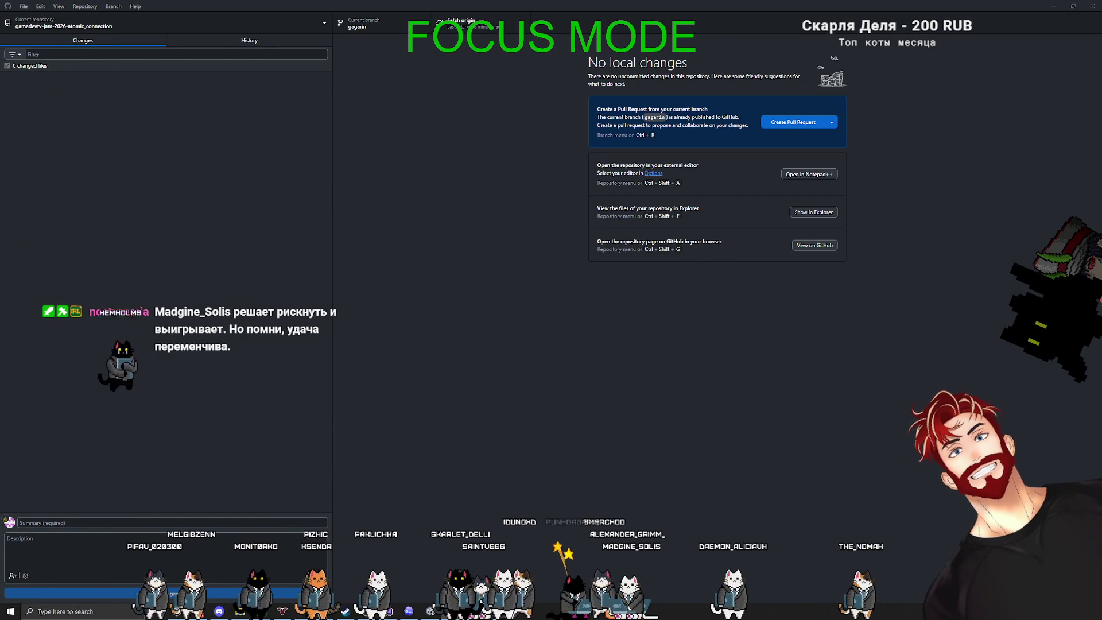
key(alt+Tab)
key(alt+Tab)
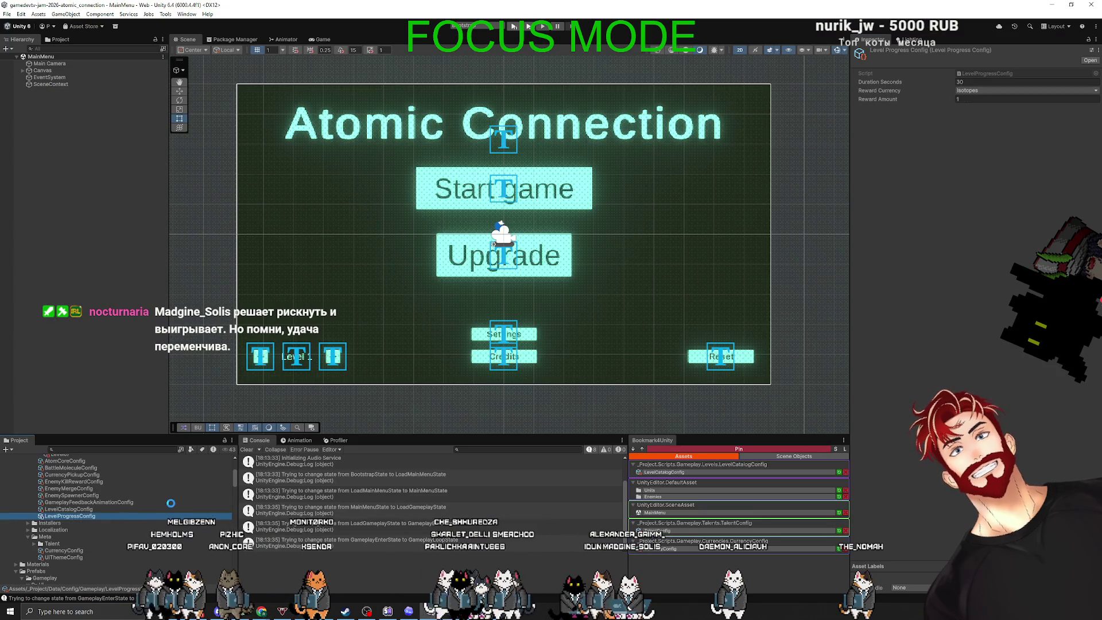
key(alt+Tab)
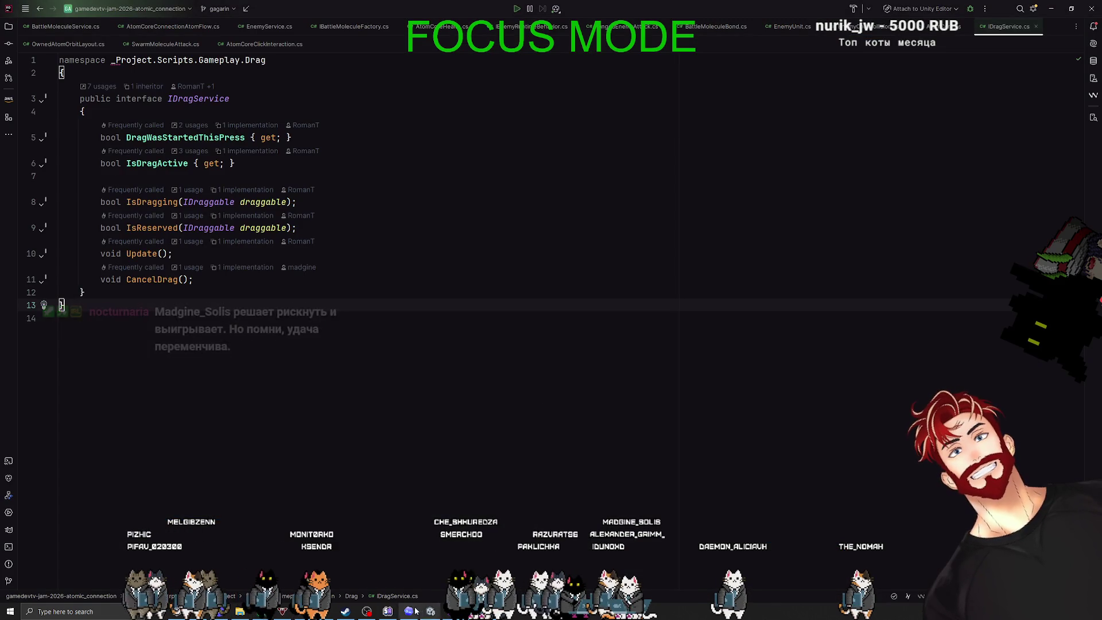
click(415, 611)
key(alt+Tab)
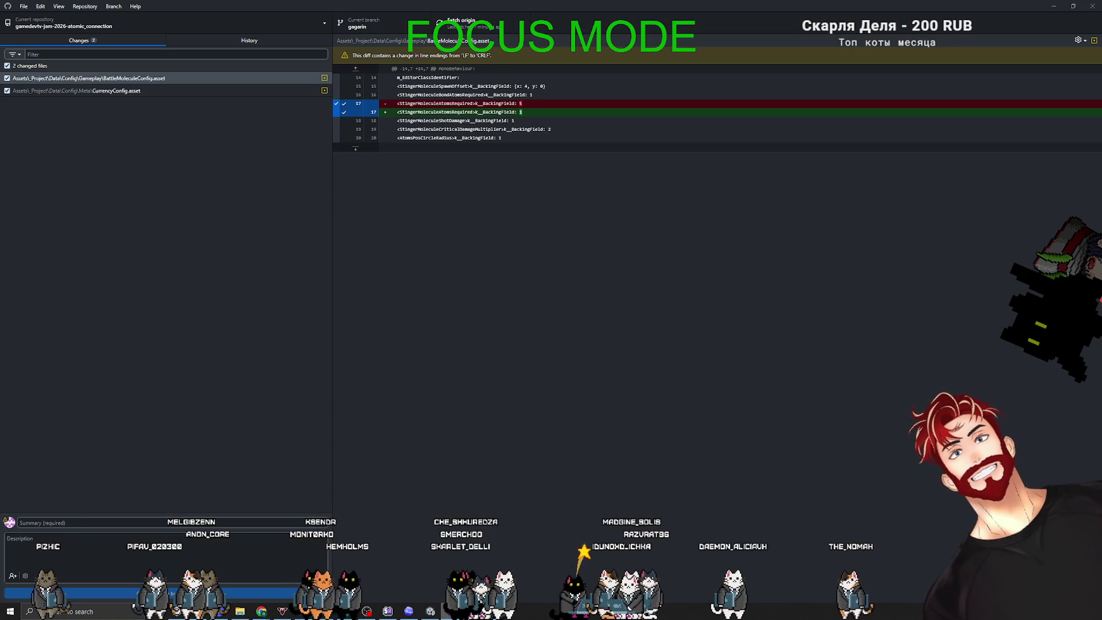
Discard all changes to BattleMoleculeConfig.asset and CurrencyConfig.asset, then begin a Codex prompt for a simplified tower
click(138, 90)
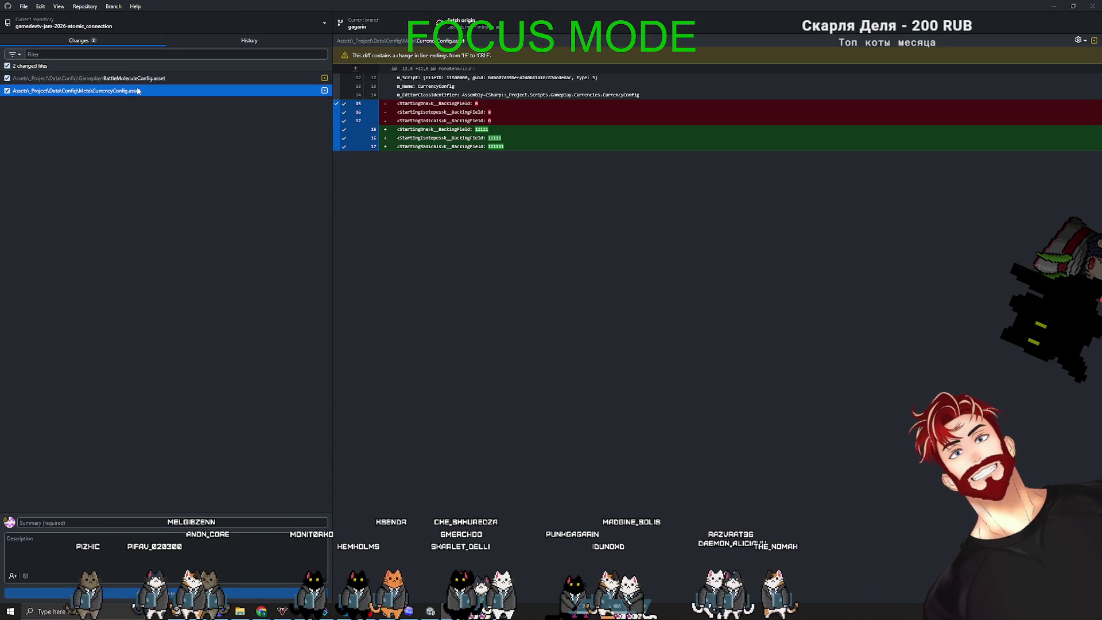
right_click(62, 63)
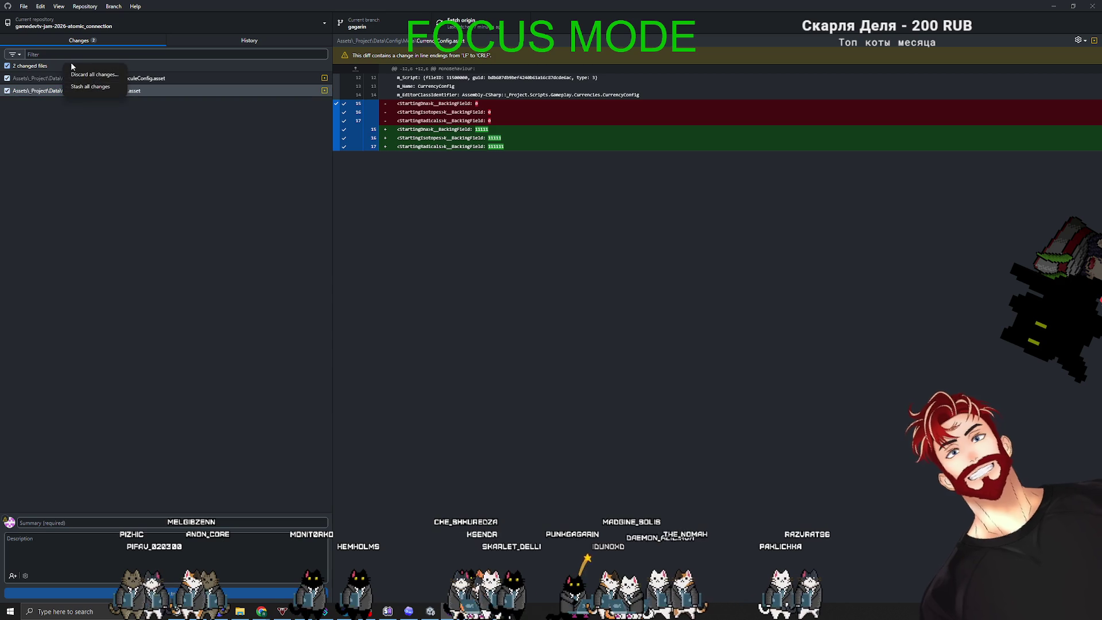
click(80, 72)
click(573, 343)
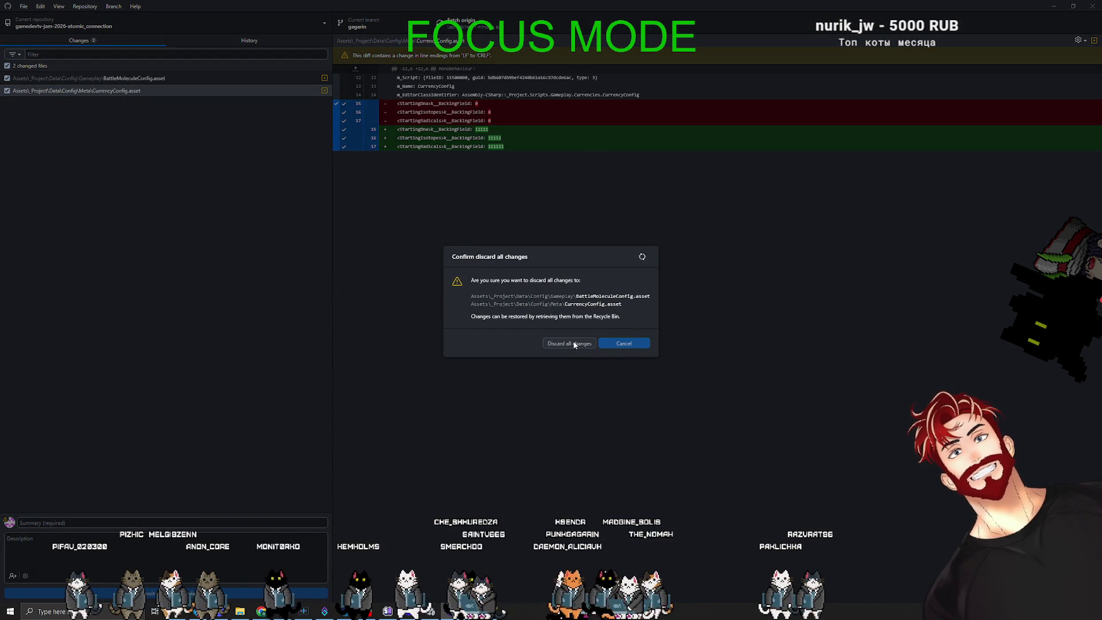
key(alt+Tab)
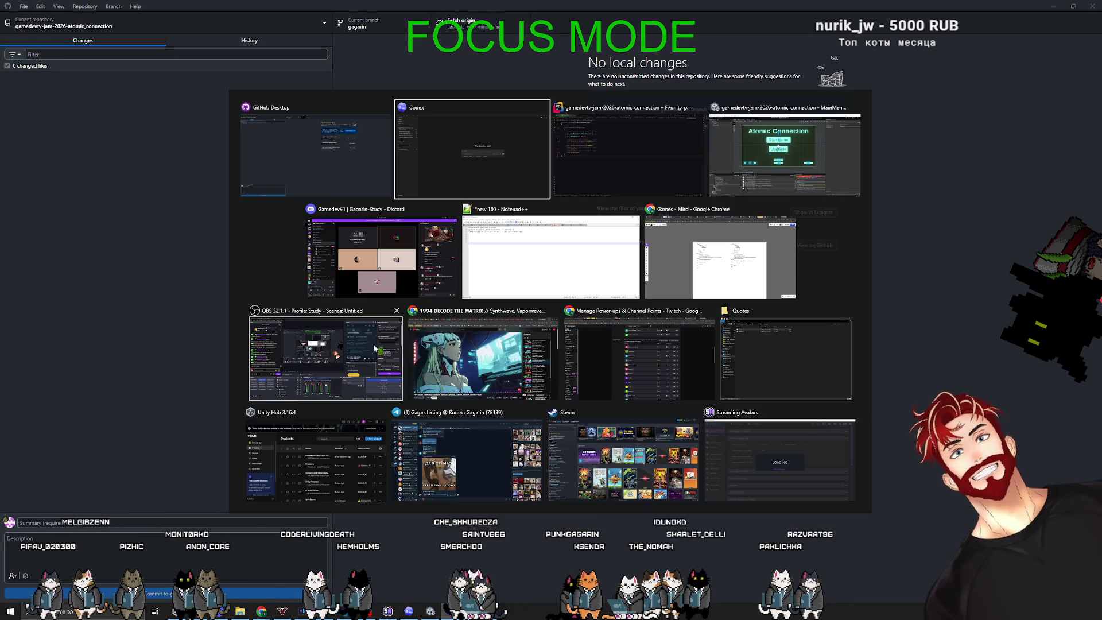
text(ц)
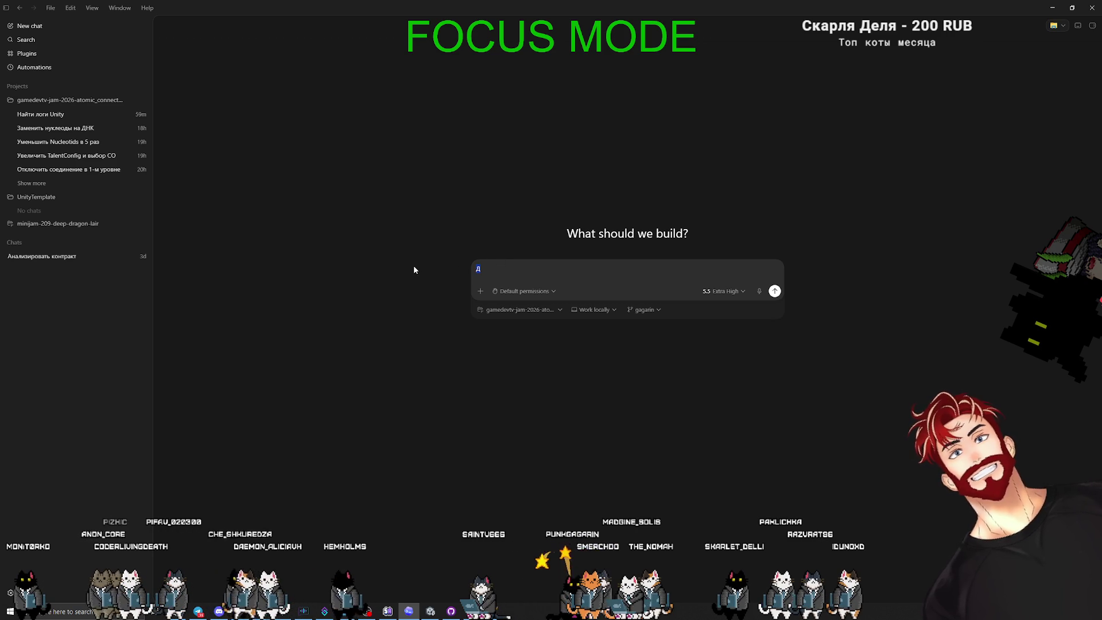
text(авай добавим новую упро)
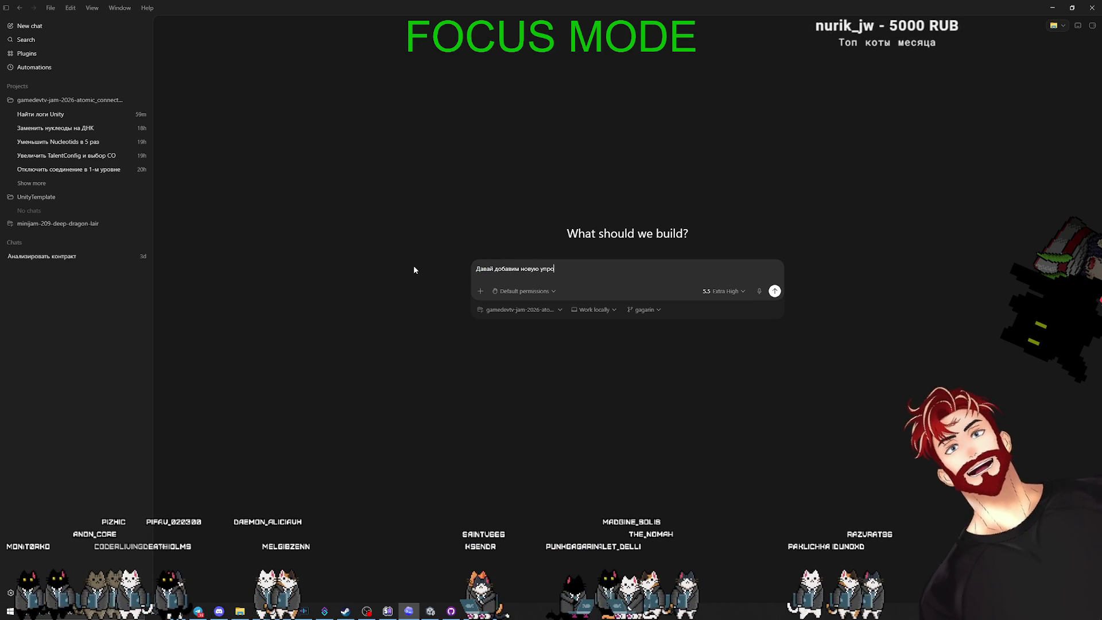
text(щённую башенк)
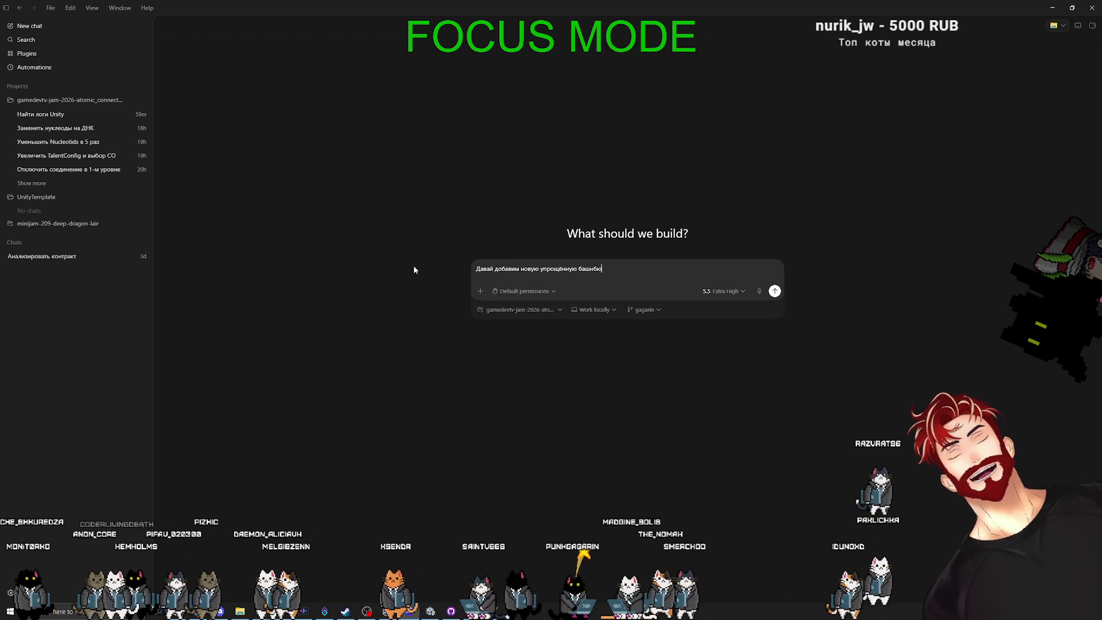
Finish the Codex prompt: a 'standard' starter molecule that is much weaker but much cheaper
key(BackSpace)
key(BackSpace)
text(ю, которая будет "ст)
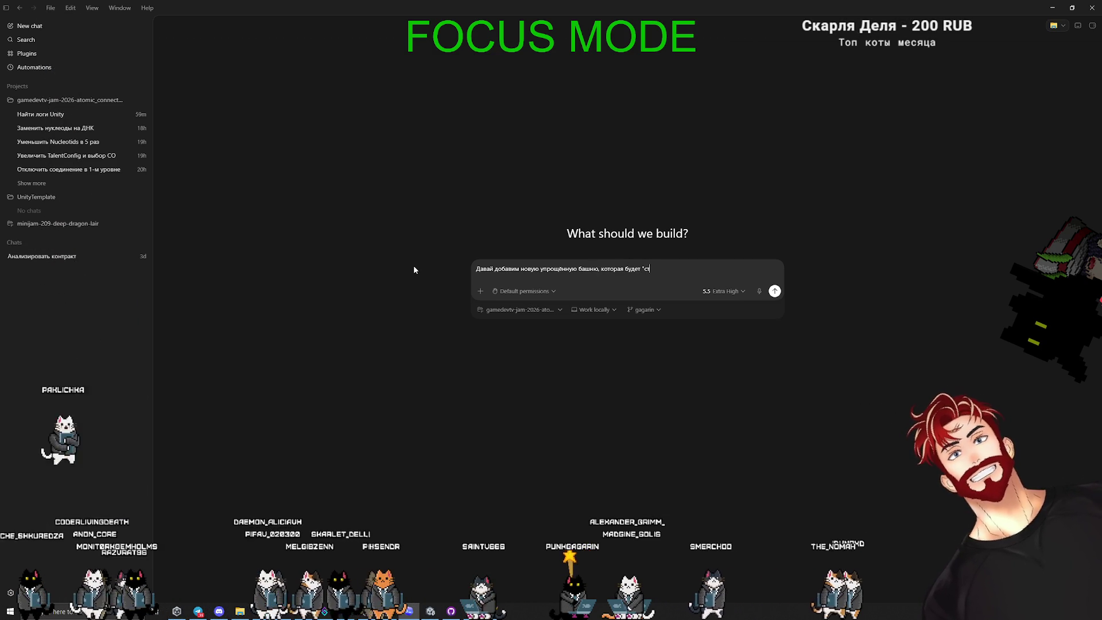
text(андартной)
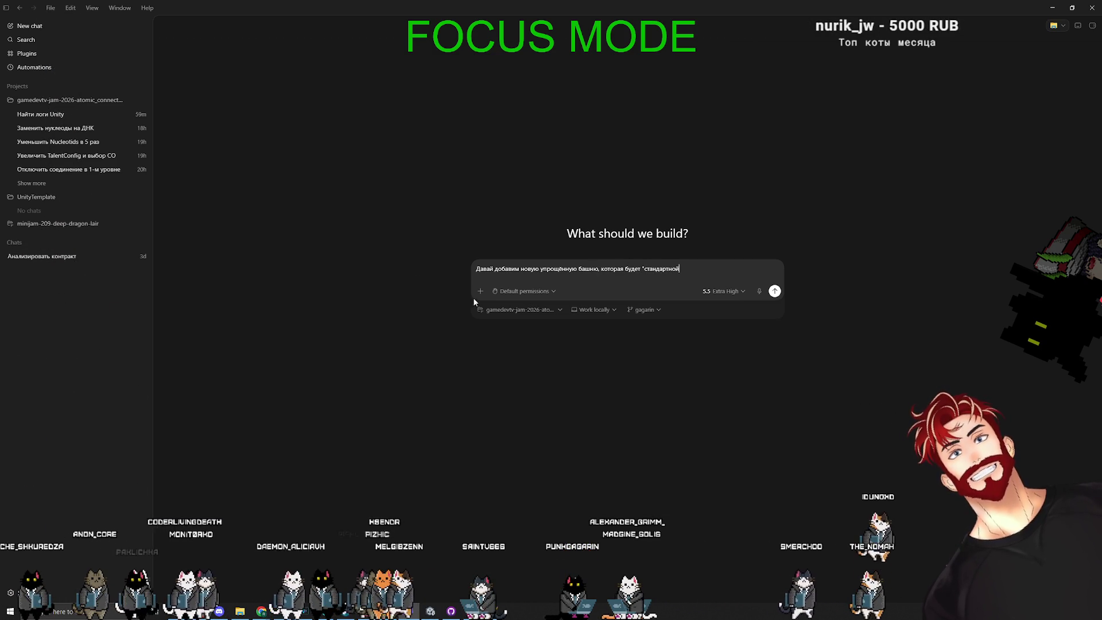
double_click(586, 268)
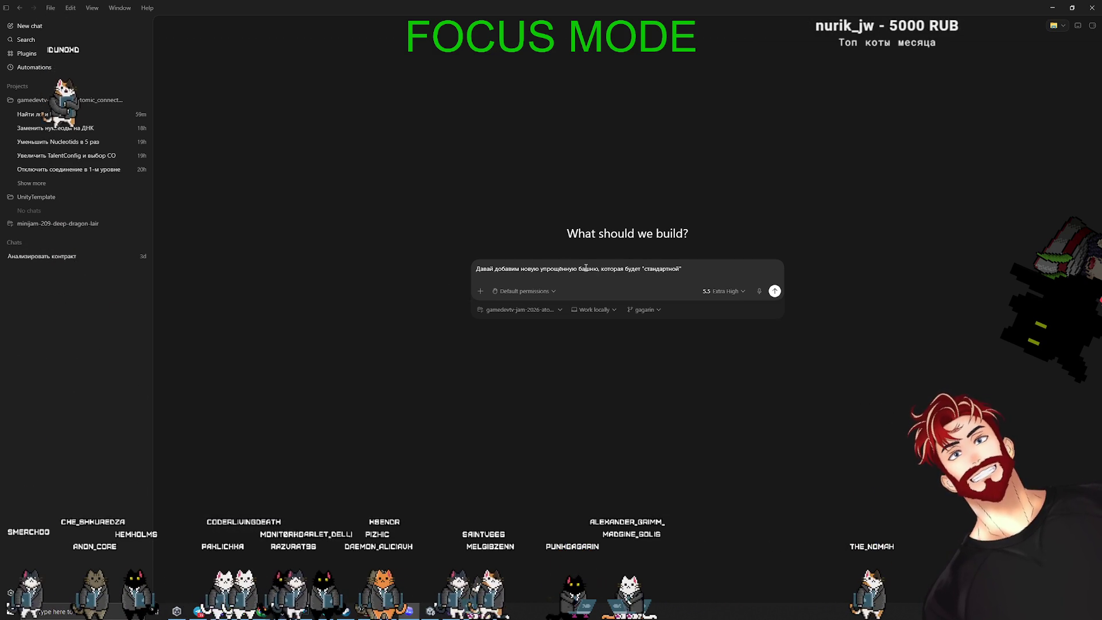
text(молекулу)
click(702, 267)
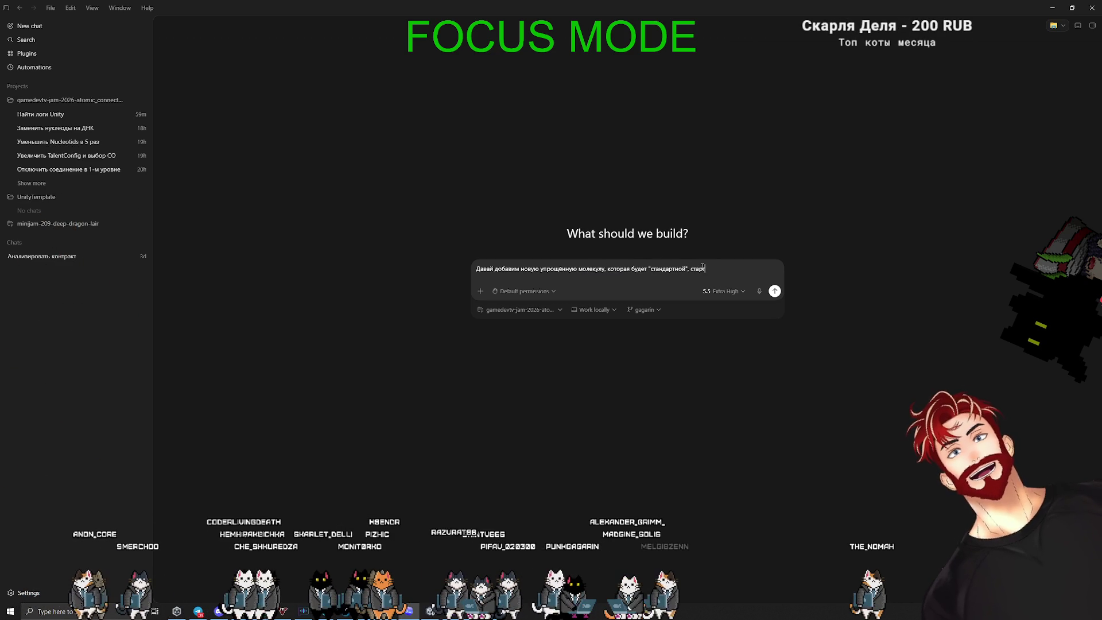
key(shift+Return)
text(Она делает ровно всё то же самое что и Stinger, просто б)
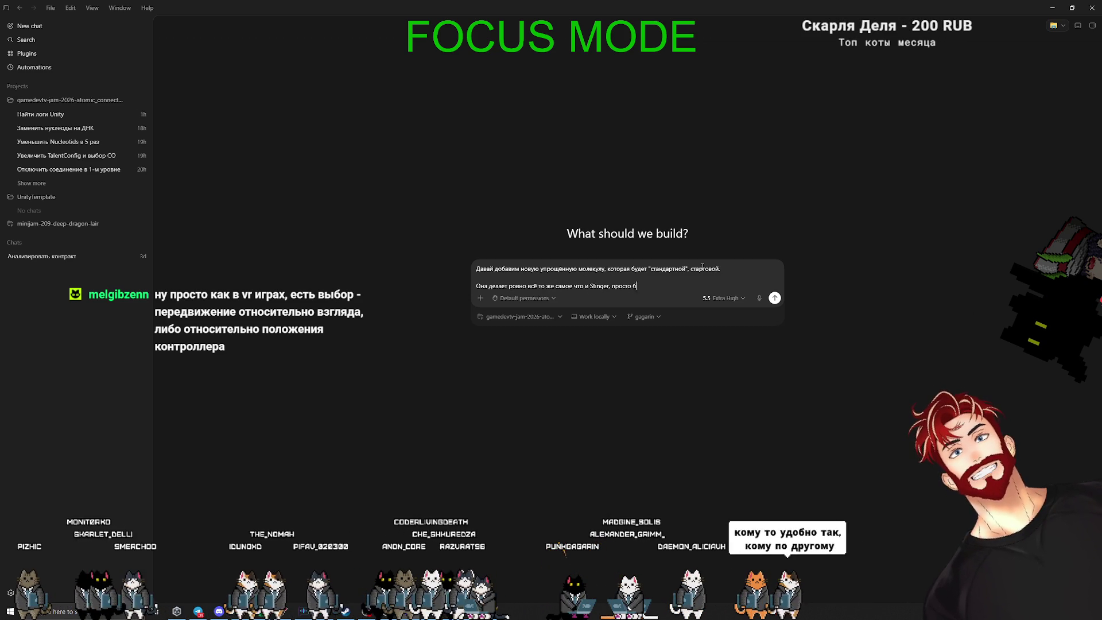
text(удет куда слабее, н)
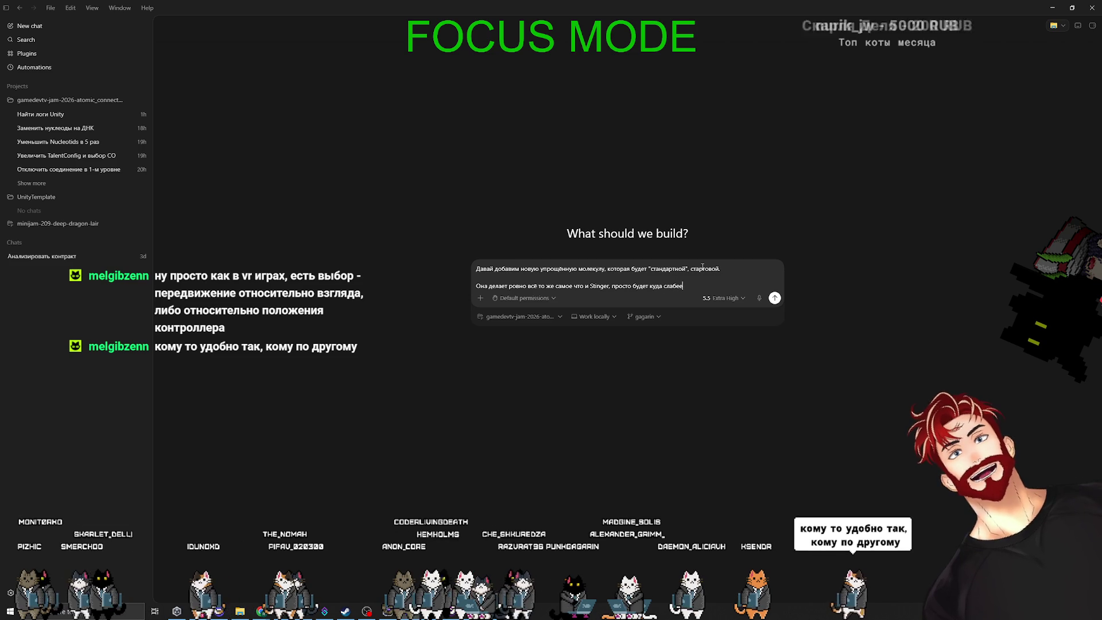
text(о при этом куд)
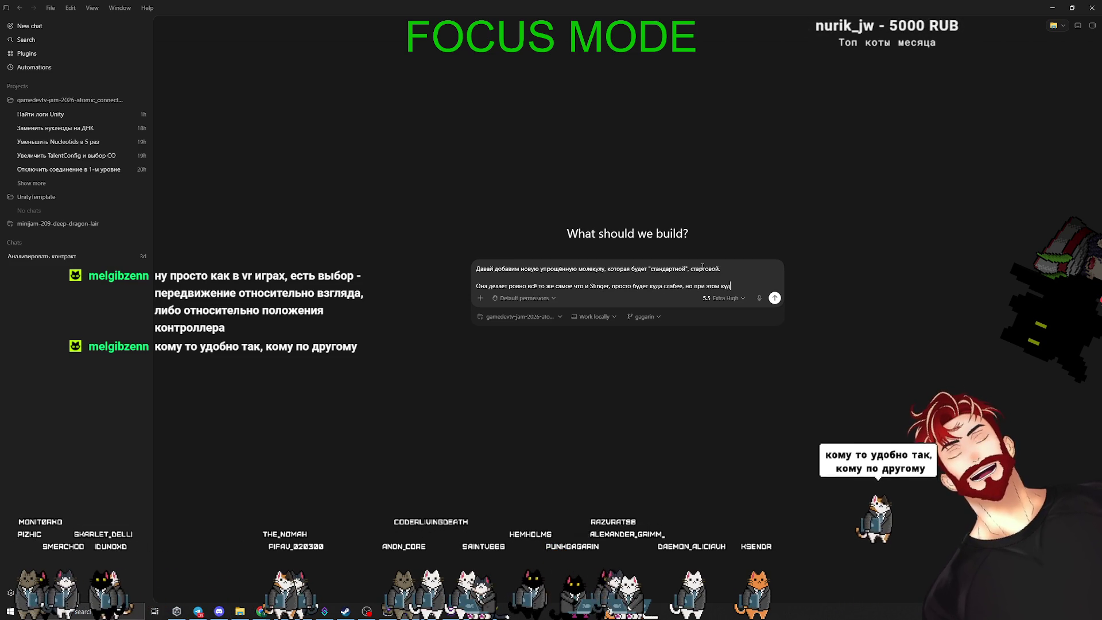
text(а дешевле)
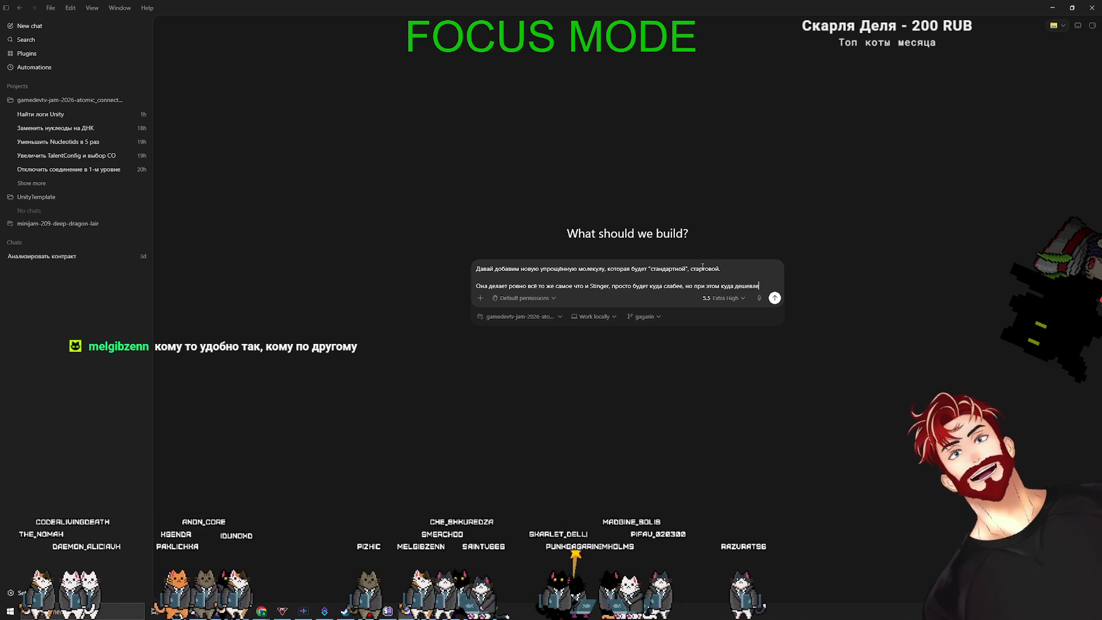
Launch Paint from Windows search
key(super)
text(paint)
key(Return)
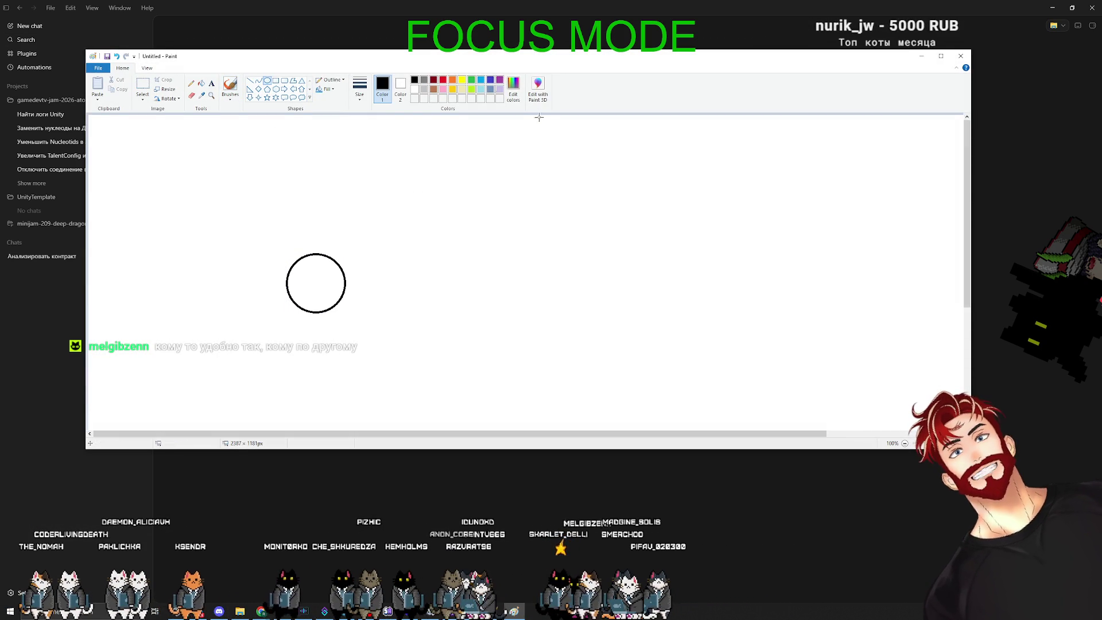
Sketch a red circle and arrow strokes in Paint, undo the stray line, and close without saving
drag(625, 167, 701, 243)
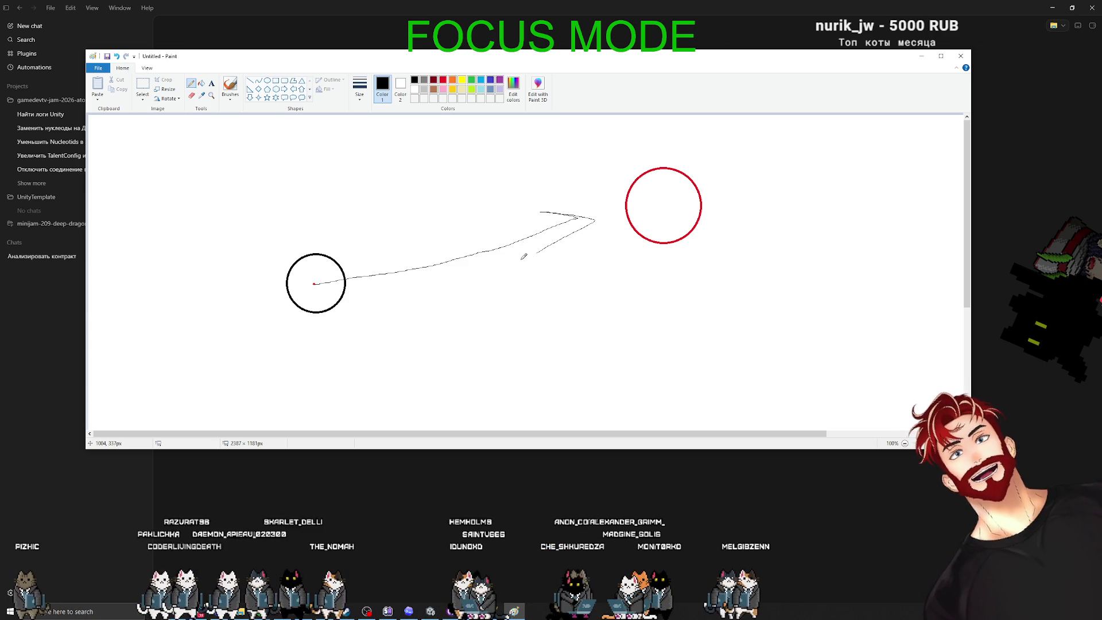
drag(266, 147, 275, 149)
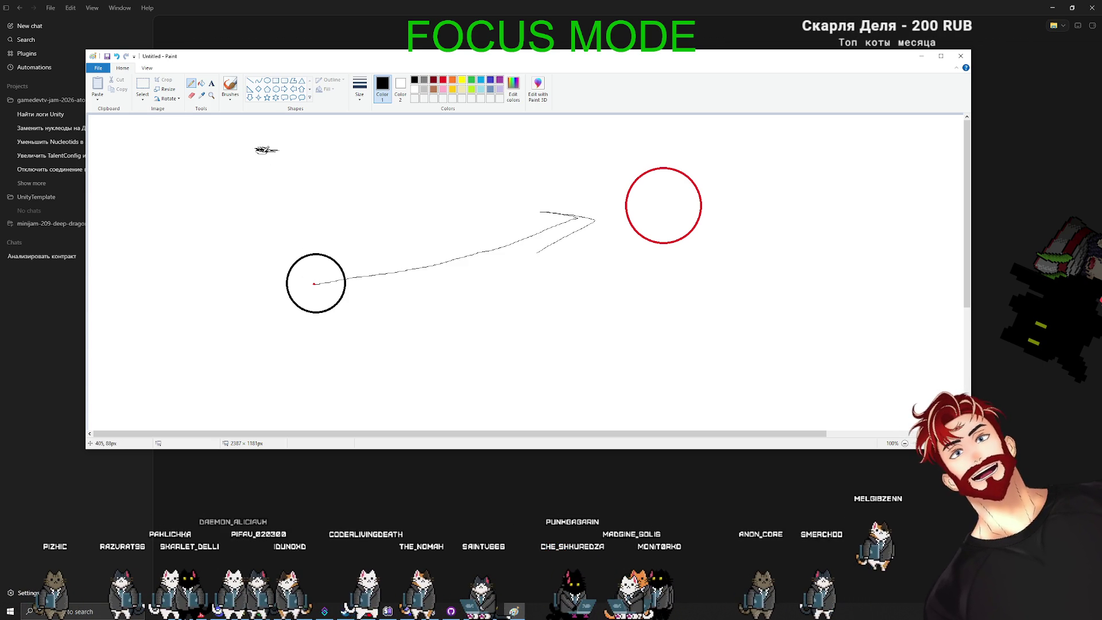
drag(293, 197, 353, 425)
key(ctrl+z)
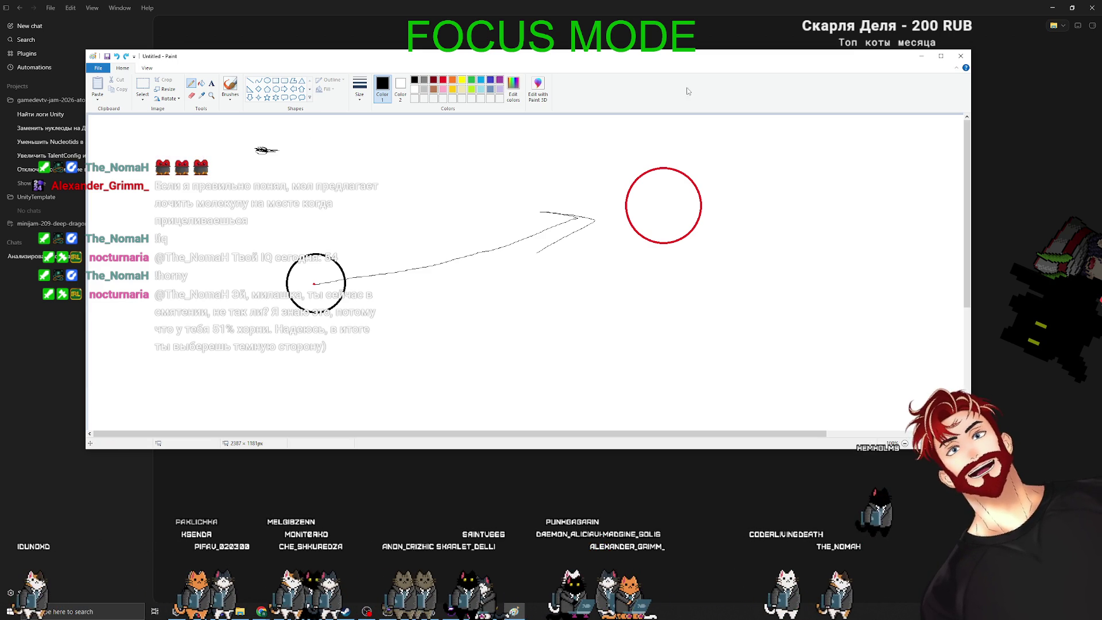
click(961, 56)
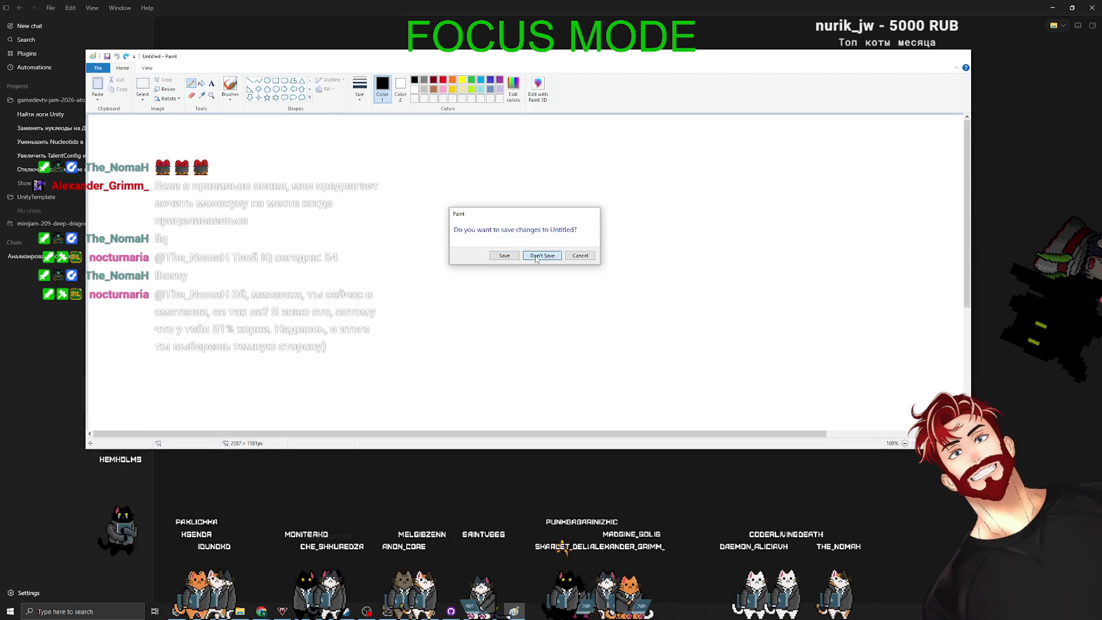
key(n)
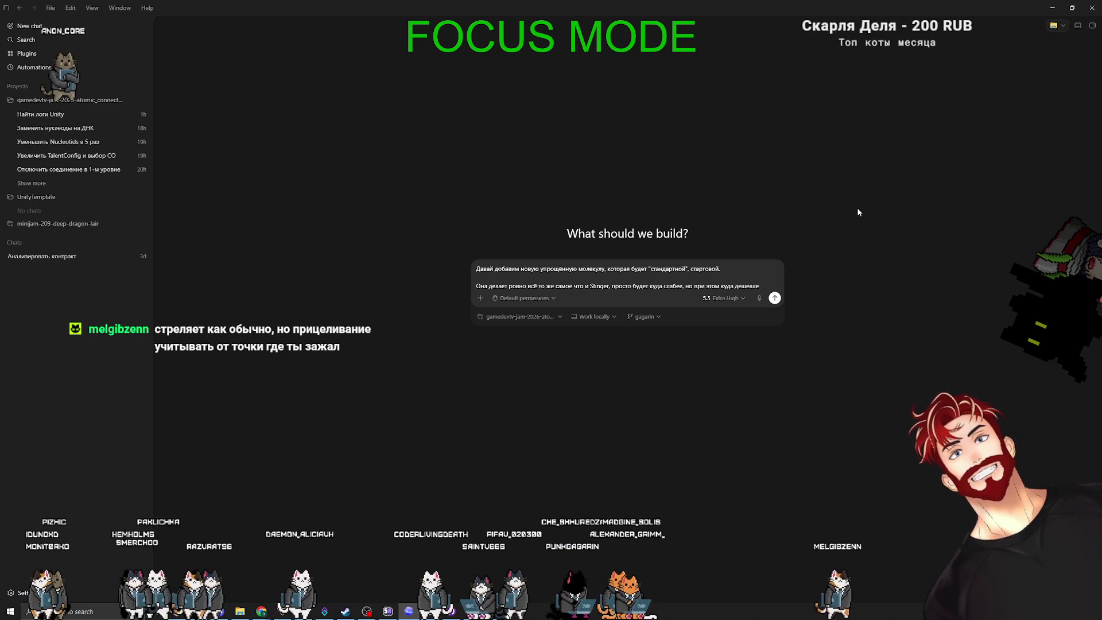
Show all open windows, then bring up Windows search to relaunch Paint
key(alt+Tab)
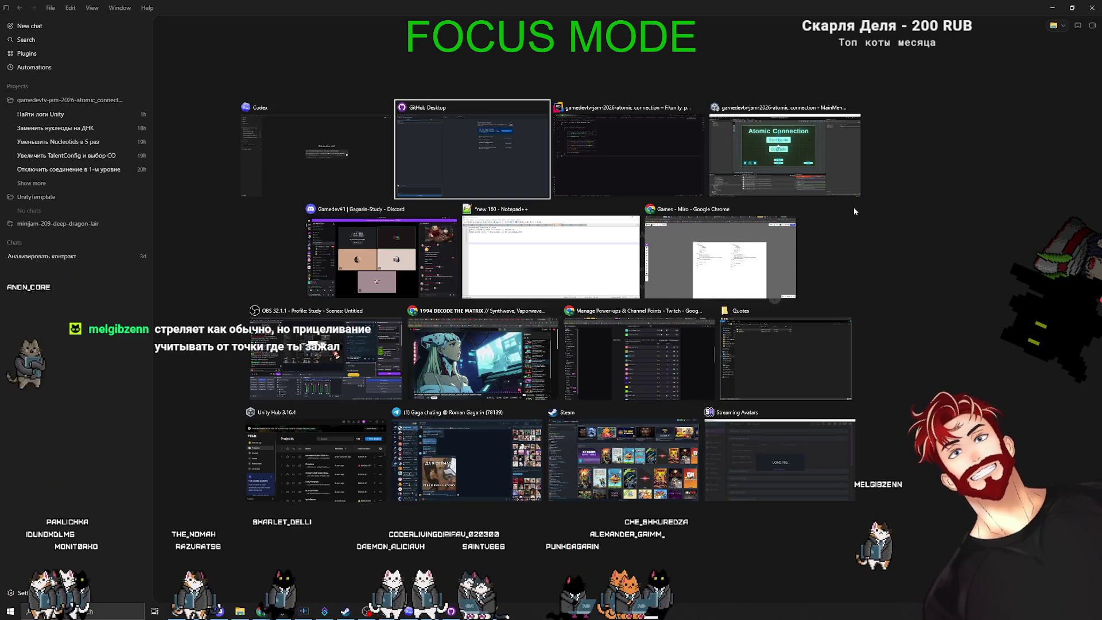
key(Escape)
key(super)
Relaunch Paint, draw a small circle with a connecting line, undo a misplaced oval, and pick red
key(Return)
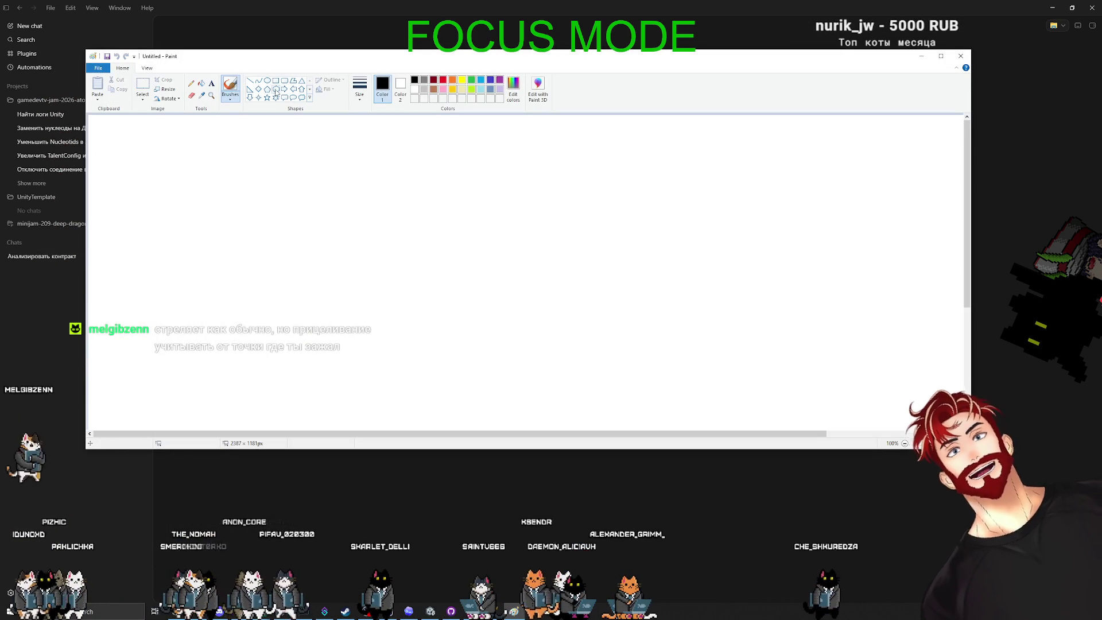
drag(346, 138, 409, 200)
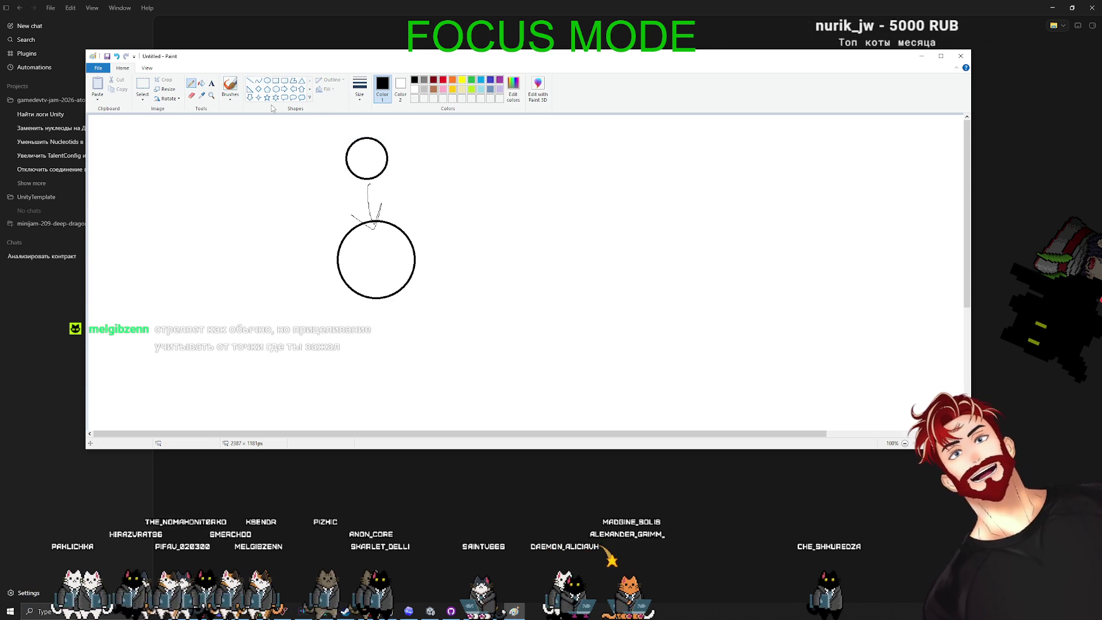
mouse_move(332, 156)
mouse_down()
mouse_move(312, 155)
mouse_move(325, 182)
mouse_up()
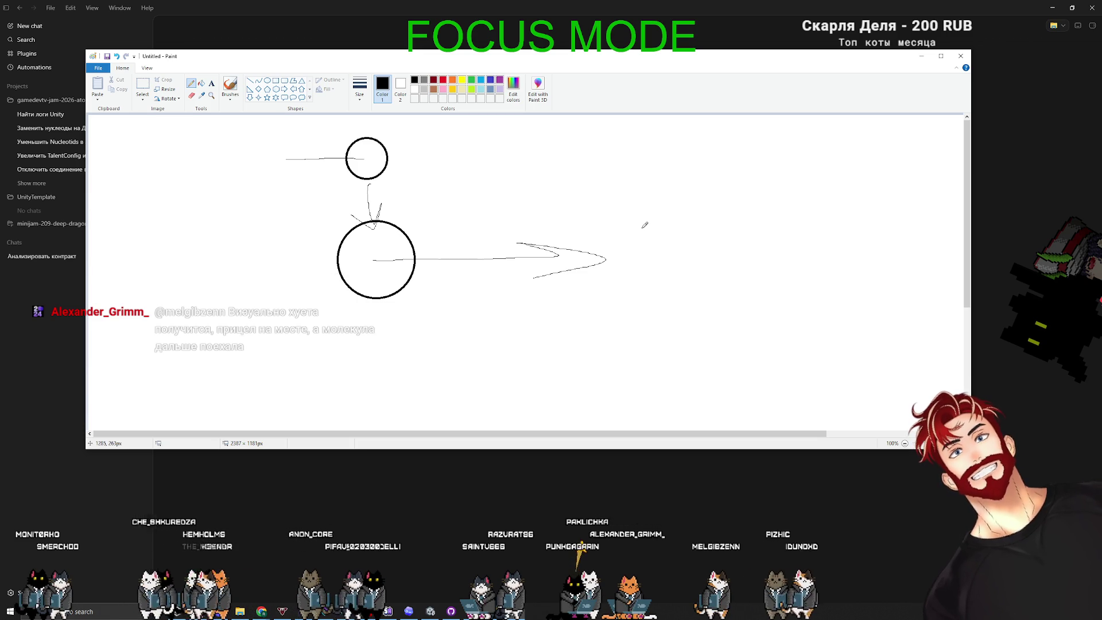
click(268, 81)
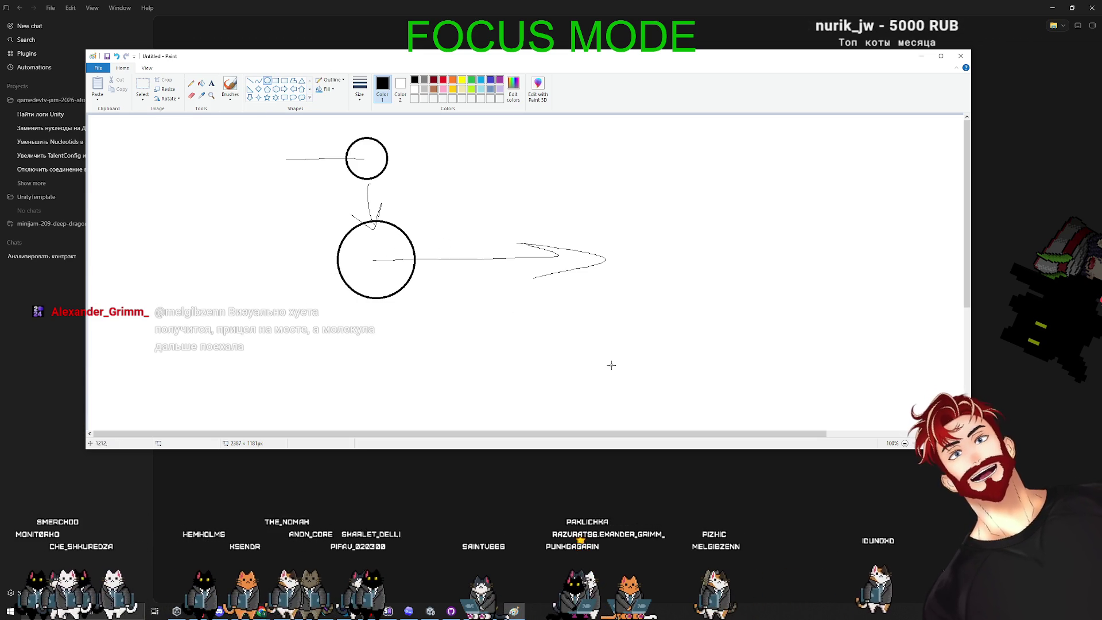
mouse_move(697, 232)
mouse_down()
mouse_move(719, 246)
mouse_move(724, 238)
mouse_move(800, 313)
mouse_up()
key(ctrl+z)
key(ctrl+z)
click(435, 81)
click(443, 80)
Draw a red ellipse on the right and a red arrow down from the lower circle, undoing the last stroke
drag(684, 201, 815, 309)
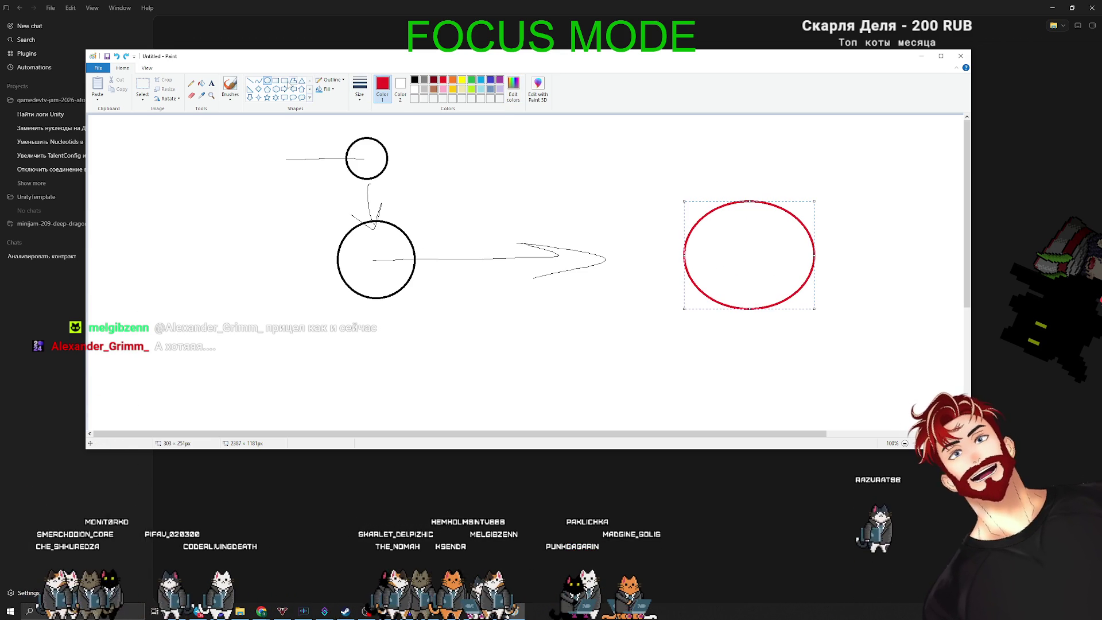
click(192, 85)
mouse_move(393, 304)
mouse_down()
mouse_move(428, 325)
mouse_move(444, 372)
mouse_up()
mouse_move(442, 342)
mouse_down()
mouse_move(410, 364)
mouse_move(566, 440)
mouse_up()
click(267, 81)
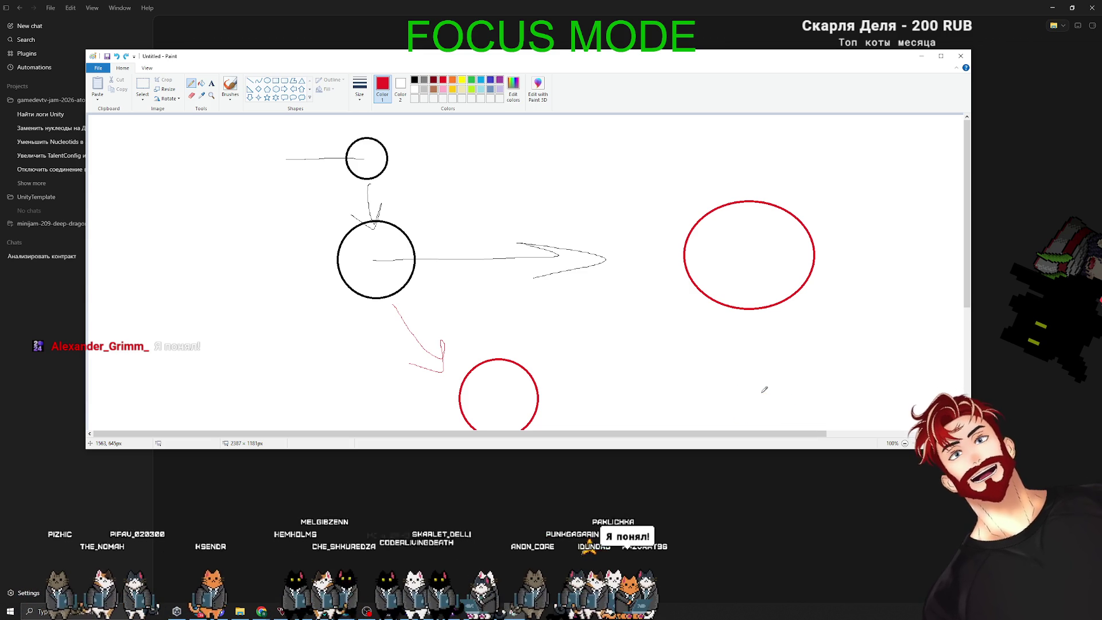
key(ctrl+z)
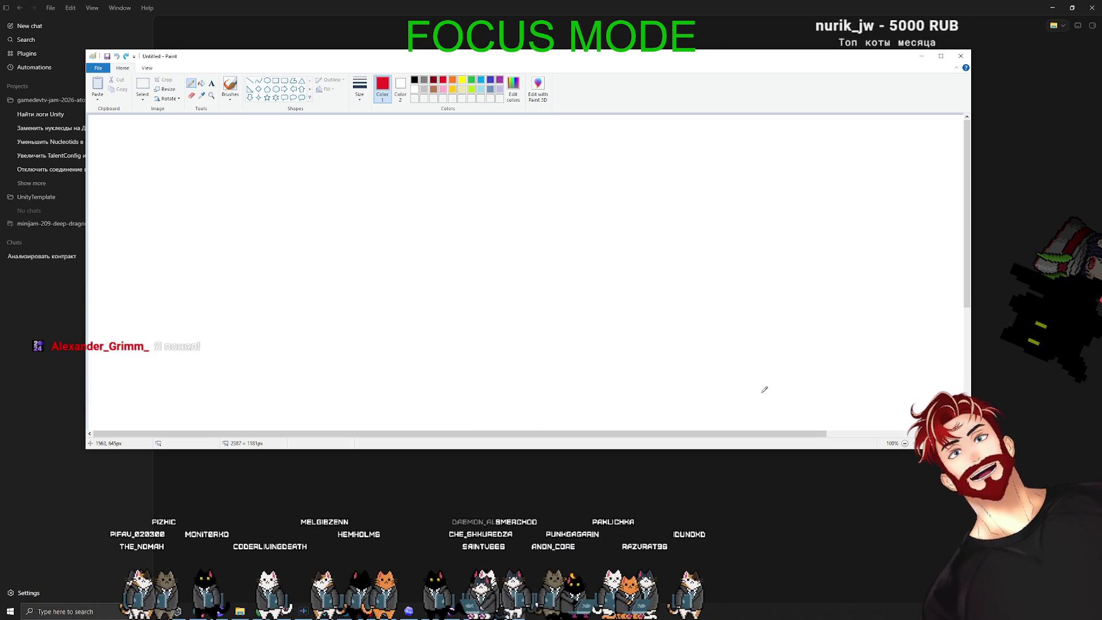
Resize and reposition the Paint window, then switch back to Codex
drag(691, 449, 679, 554)
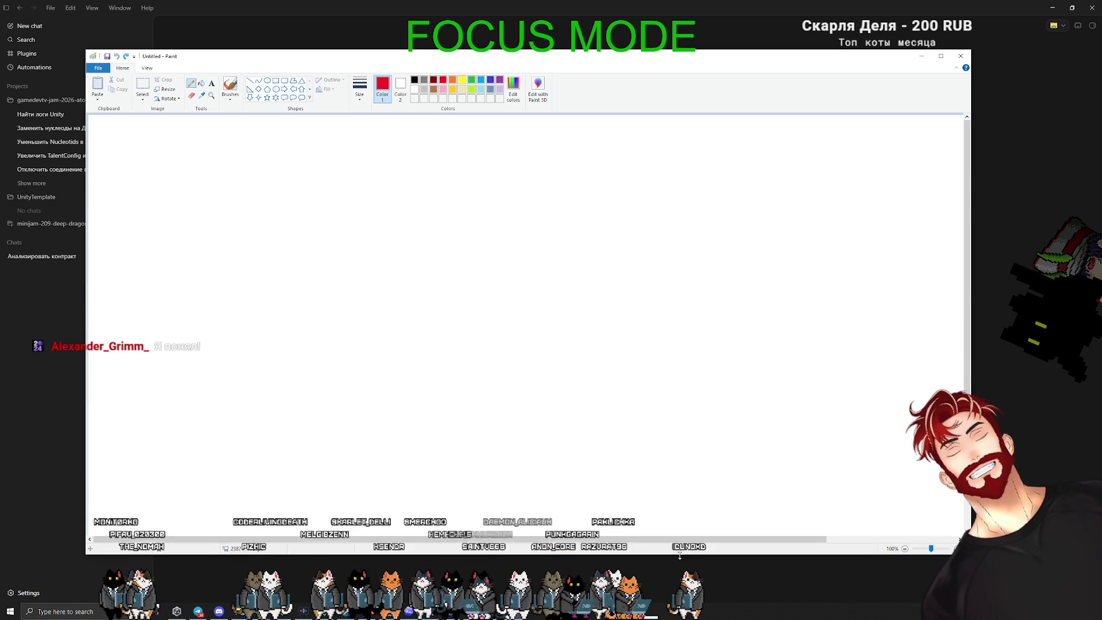
drag(688, 60, 776, 69)
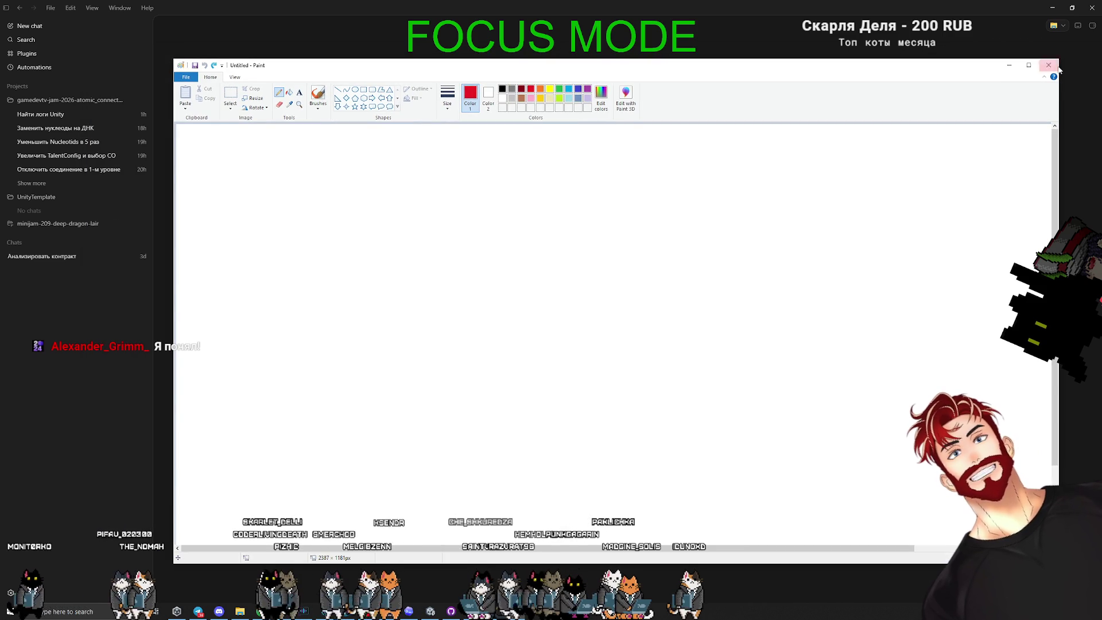
mouse_move(1060, 56)
mouse_down()
mouse_move(1033, 79)
mouse_move(689, 160)
mouse_move(776, 243)
mouse_up()
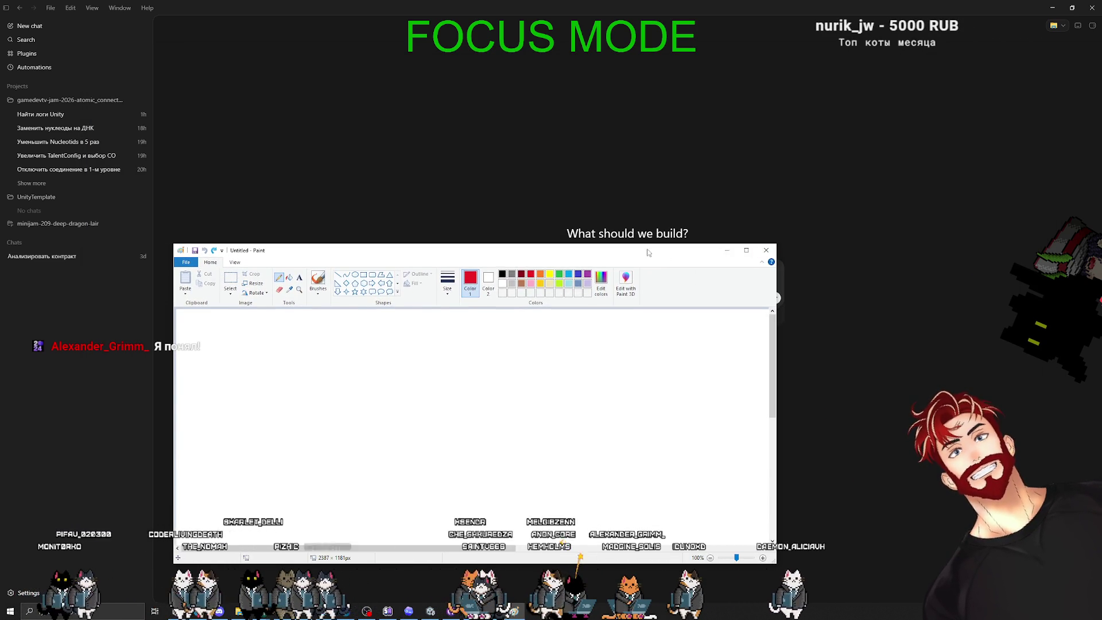
drag(647, 249, 737, 122)
drag(869, 438, 883, 473)
key(alt+Tab)
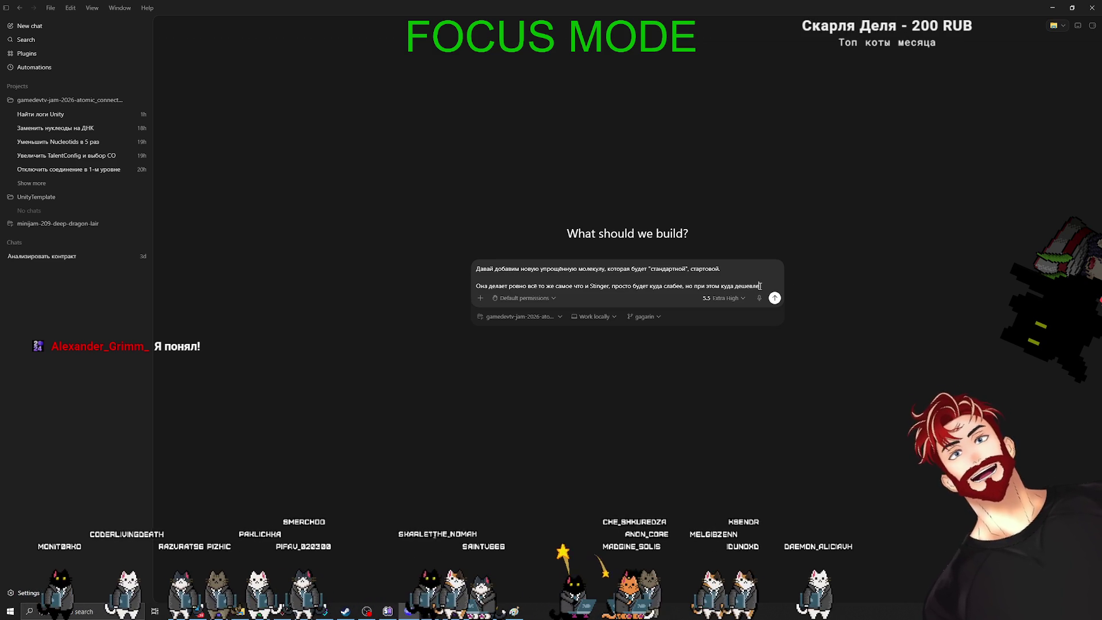
Add to the Codex prompt: talents give +1 damage and -1 projectile, 1 starting damage, charge 2
key(shift+Return)
key(shift+Return)
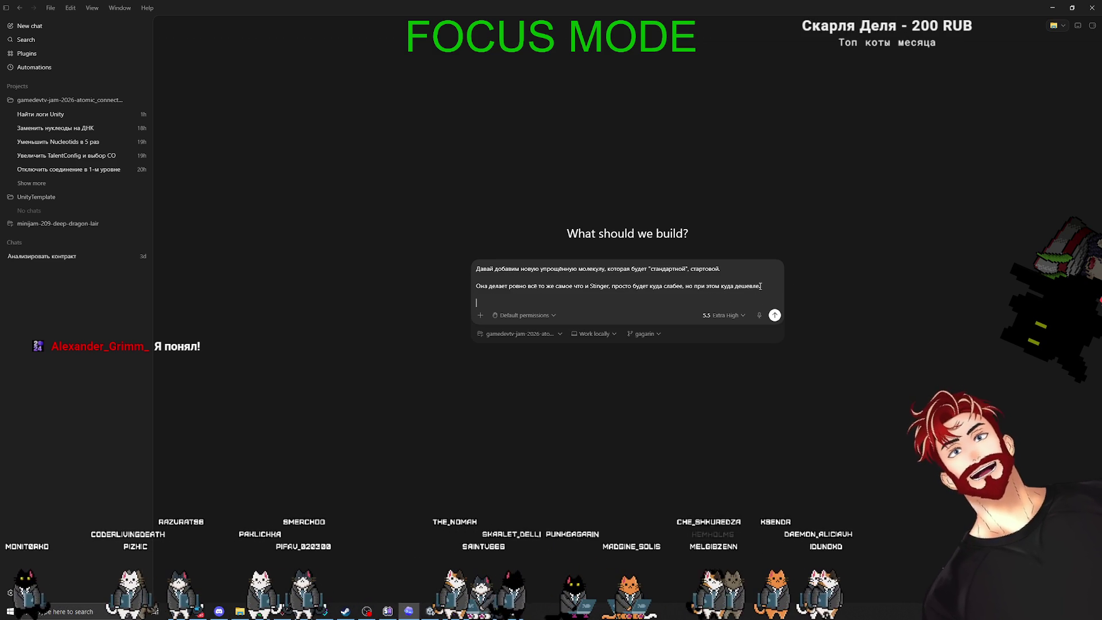
text(у)
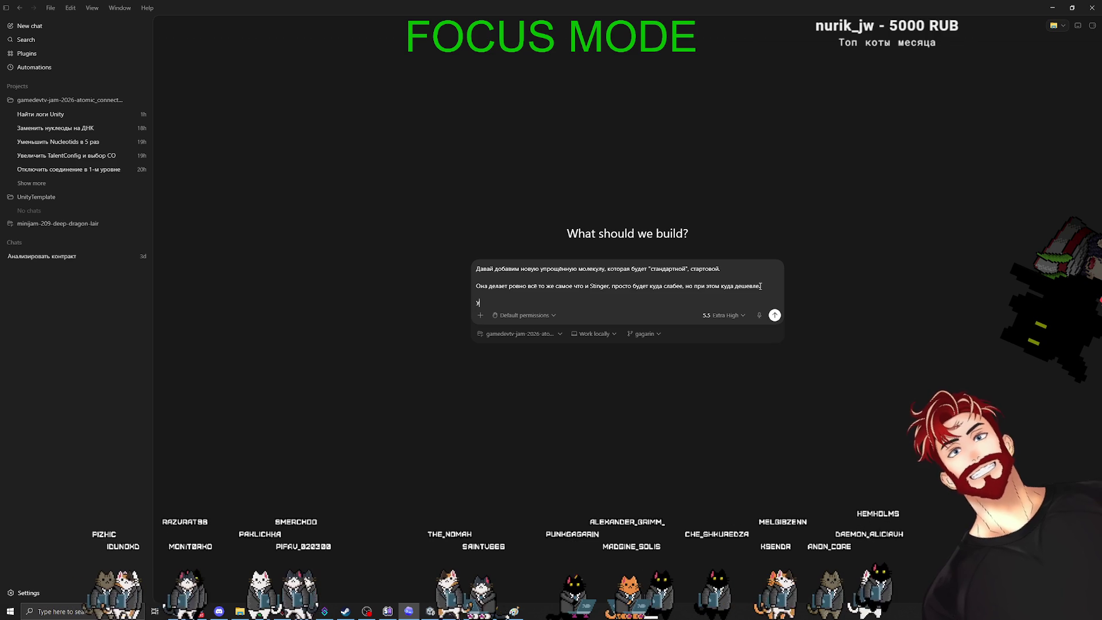
text(да дешевле.  У неё будет маленькая)
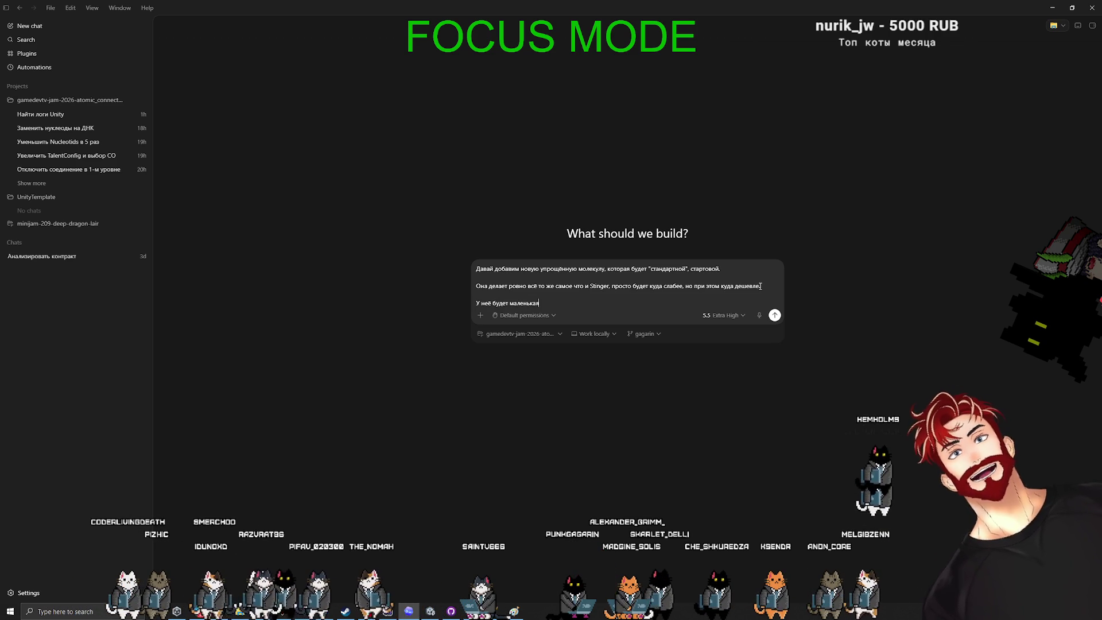
text( ветка в талантах)
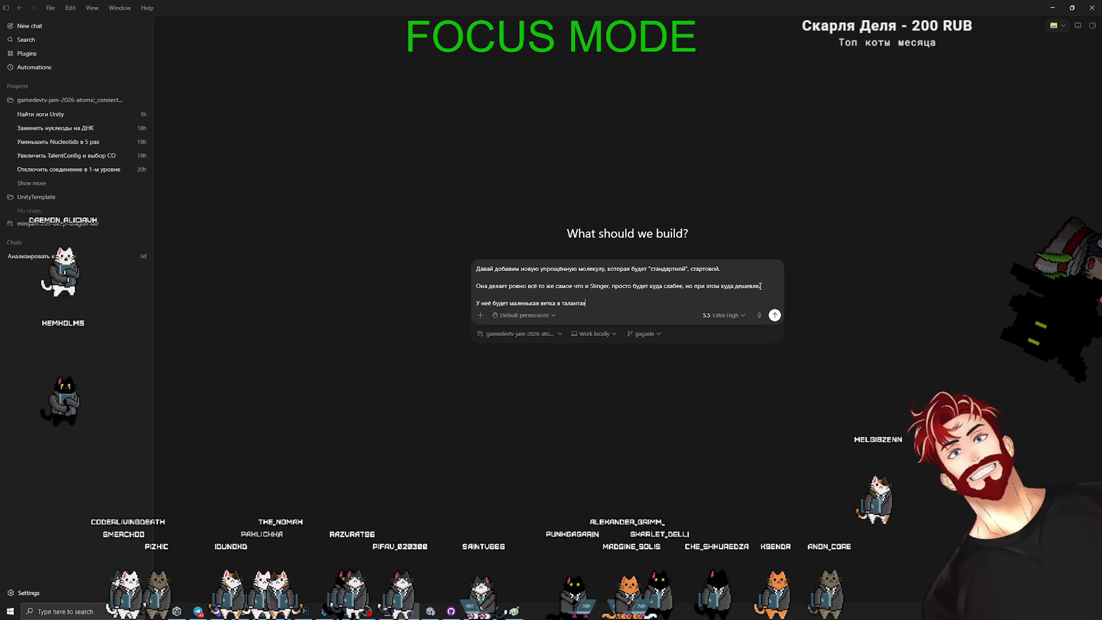
text(,)
key(shift+Return)
text(Буквально на +1 урон и -1)
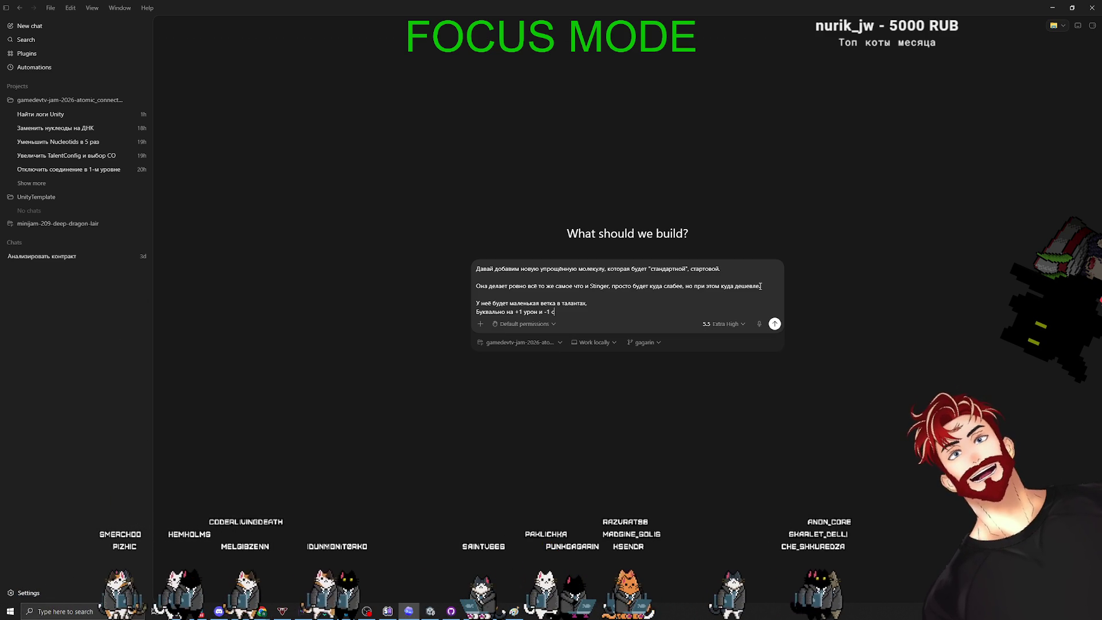
text(стрельбы)
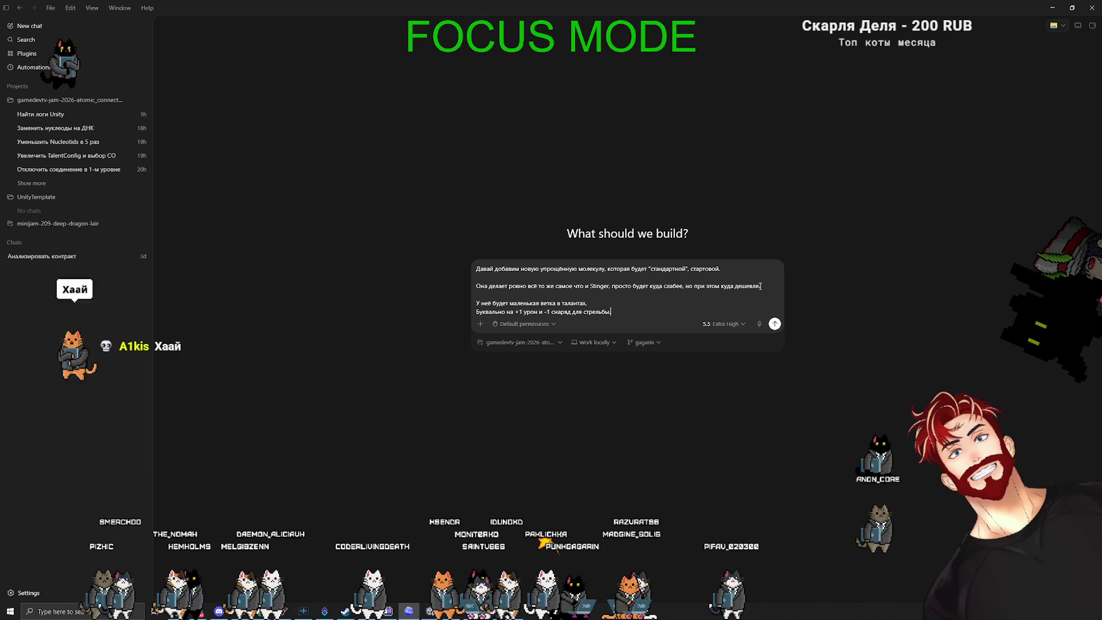
text(.)
key(shift+Return)
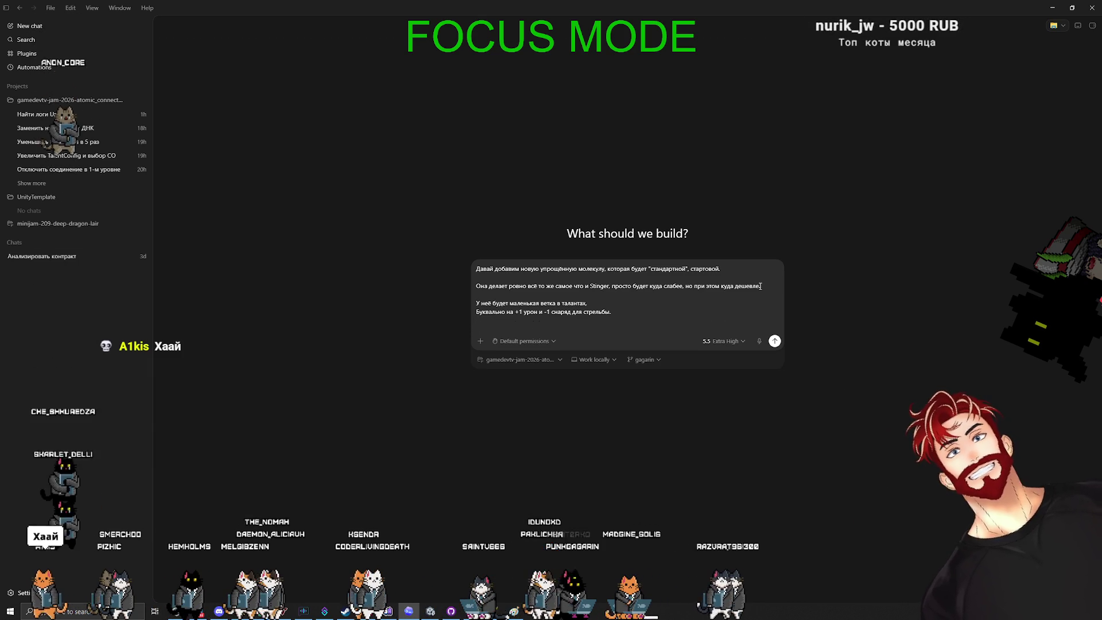
text(будет дамажить 1 на с)
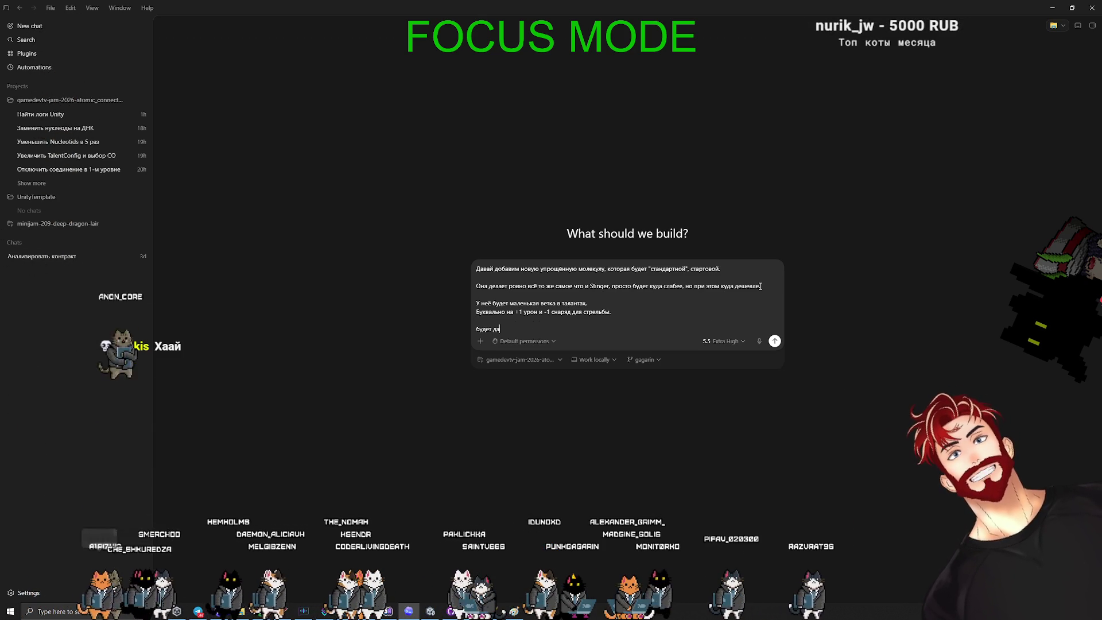
text(тарте,)
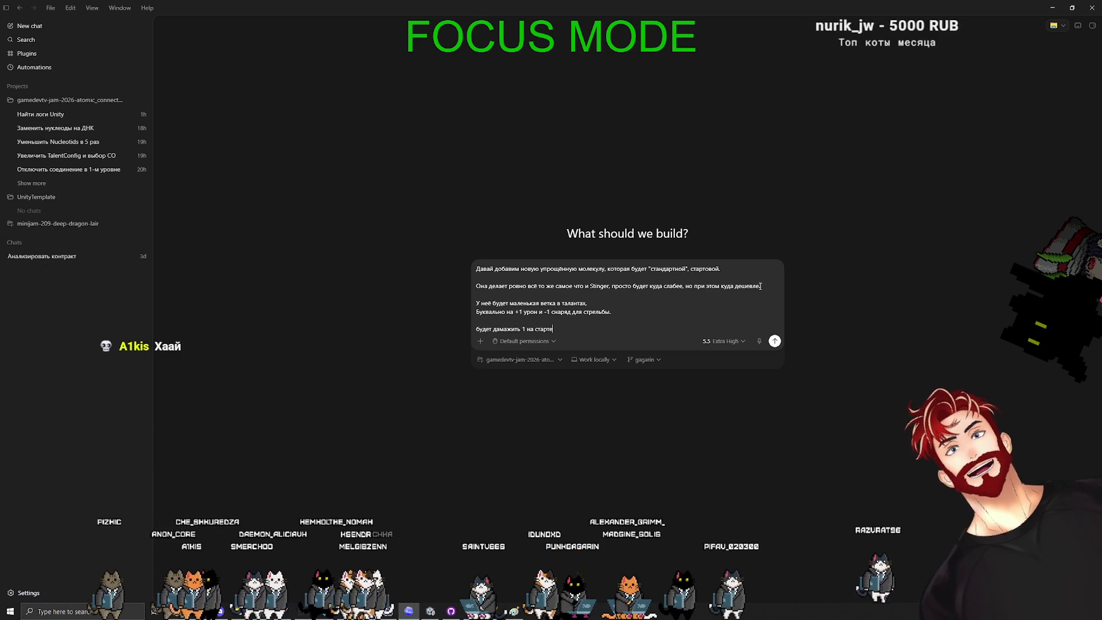
key(shift+Return)
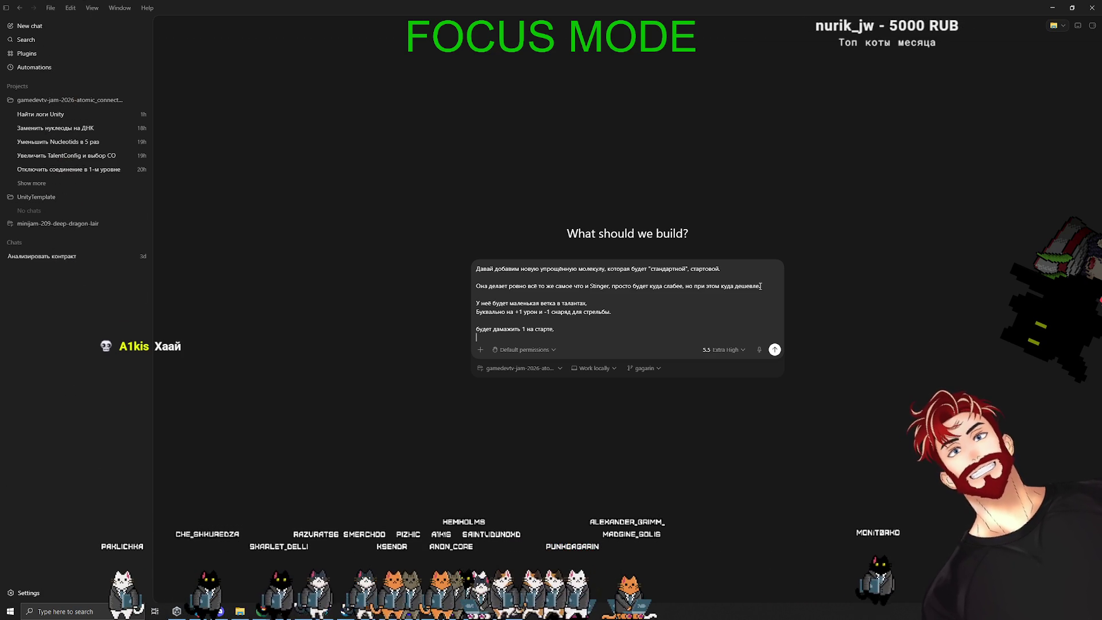
text(ряд 2.)
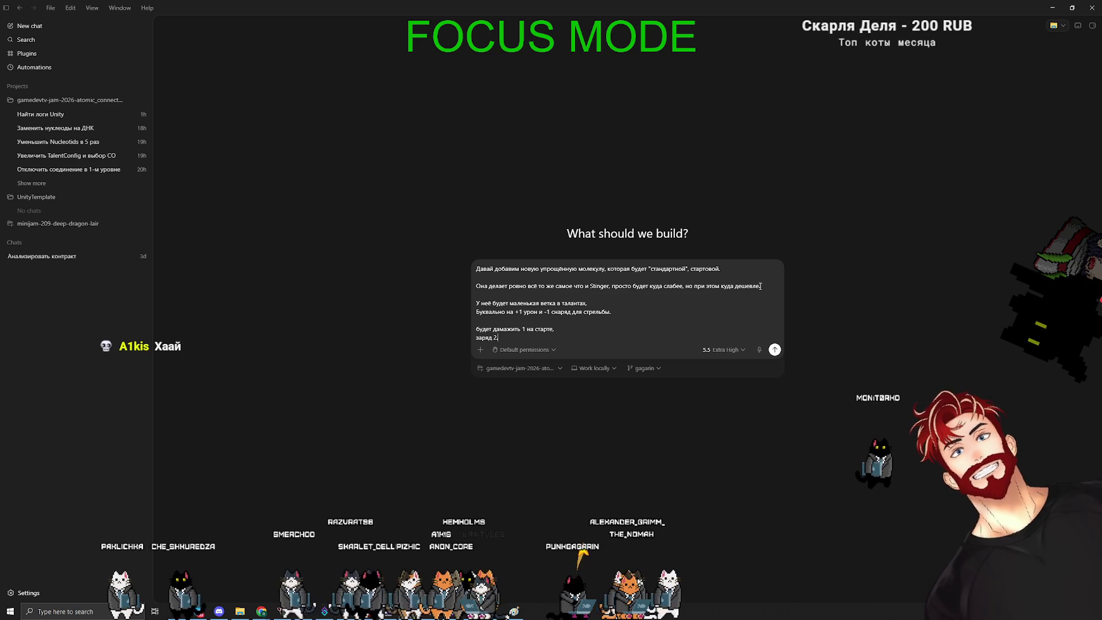
key(alt+Tab)
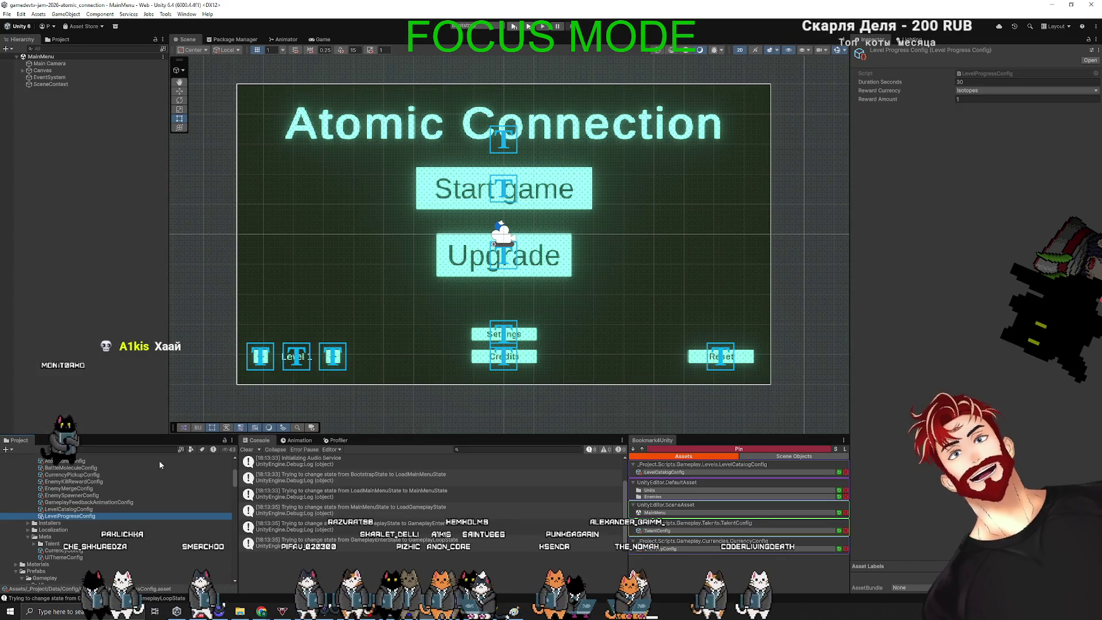
Duplicate the StingerMolecule prefab in the Units folder and name the copy StandartMolecule
click(649, 490)
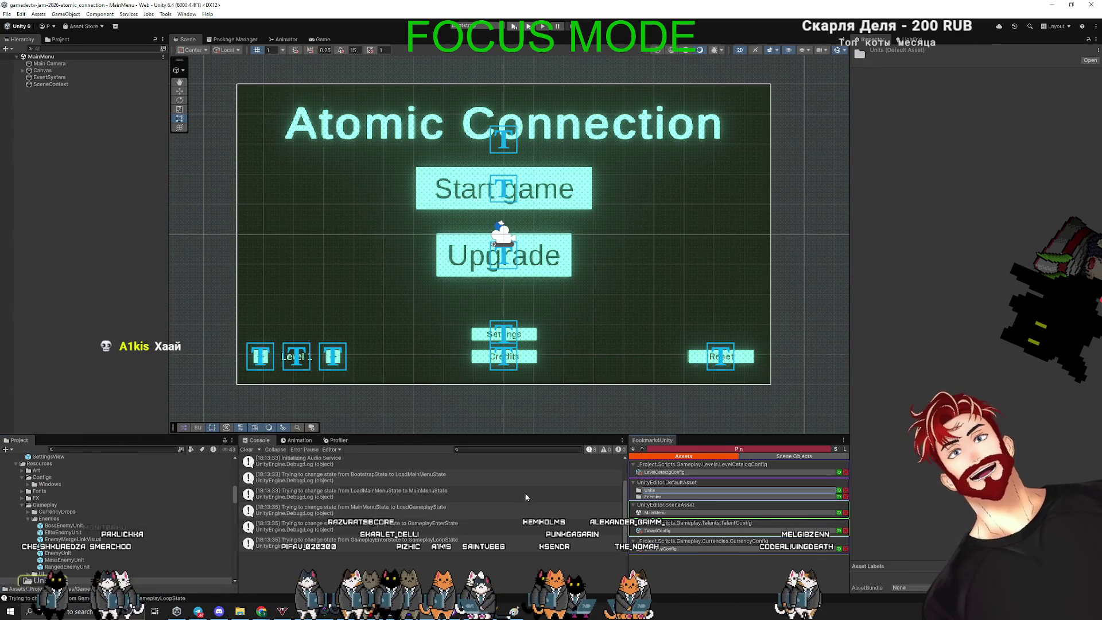
scroll(73, 551, down, 4)
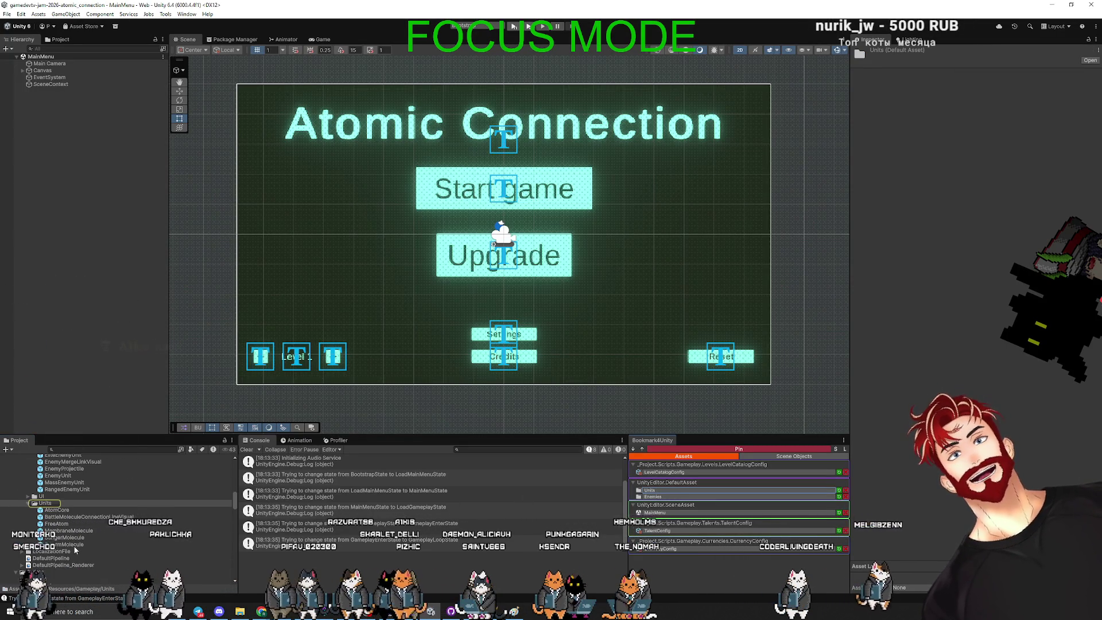
click(137, 537)
key(ctrl+d)
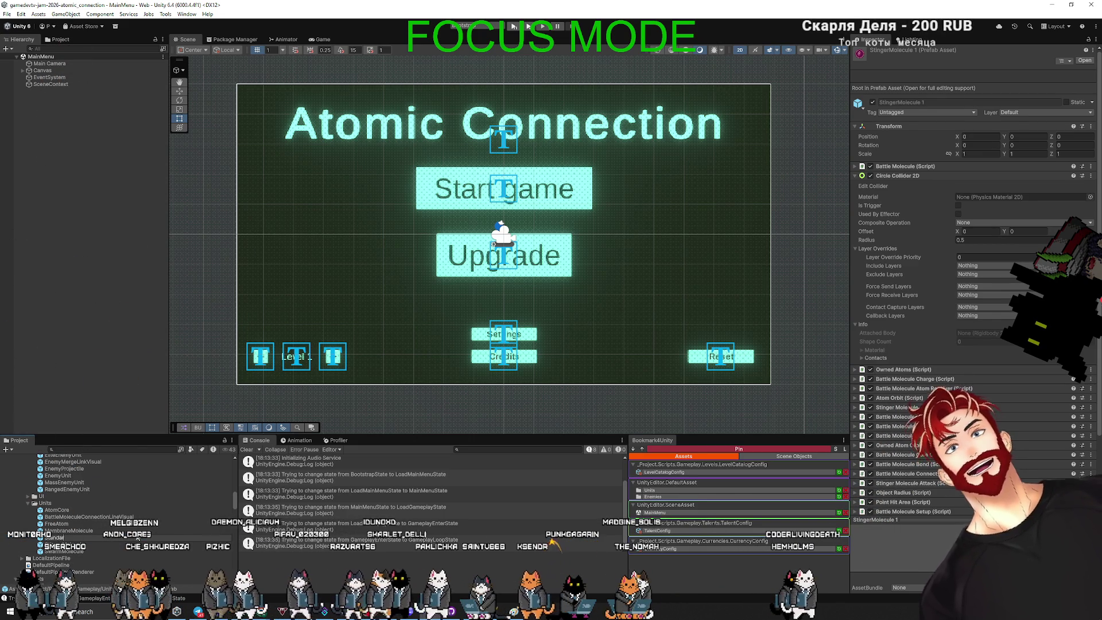
text(ecul)
key(Return)
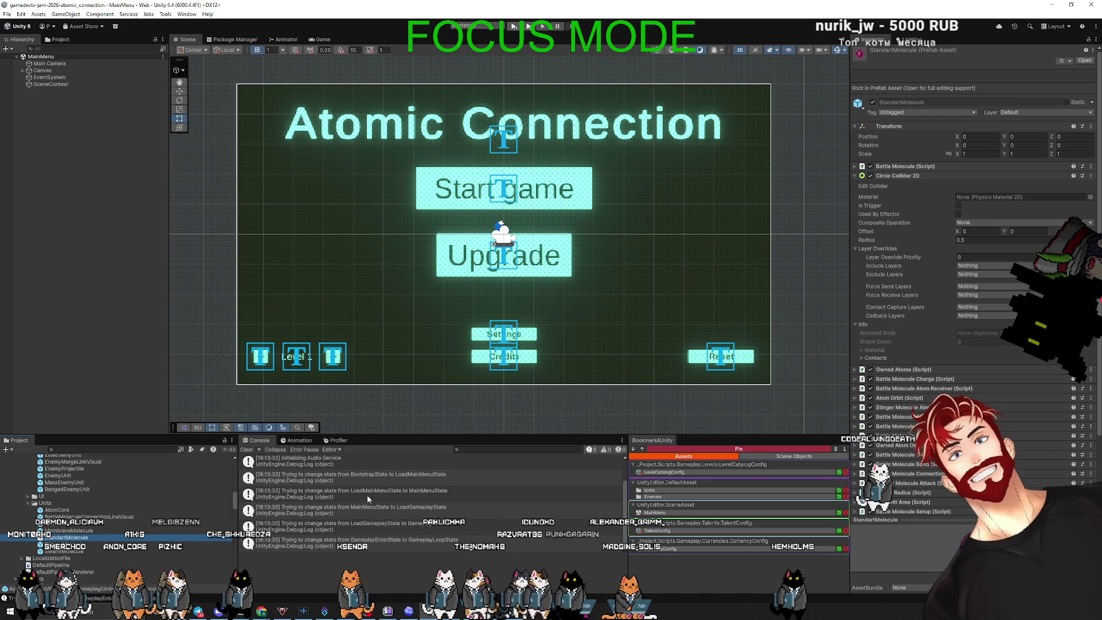
click(854, 175)
click(854, 166)
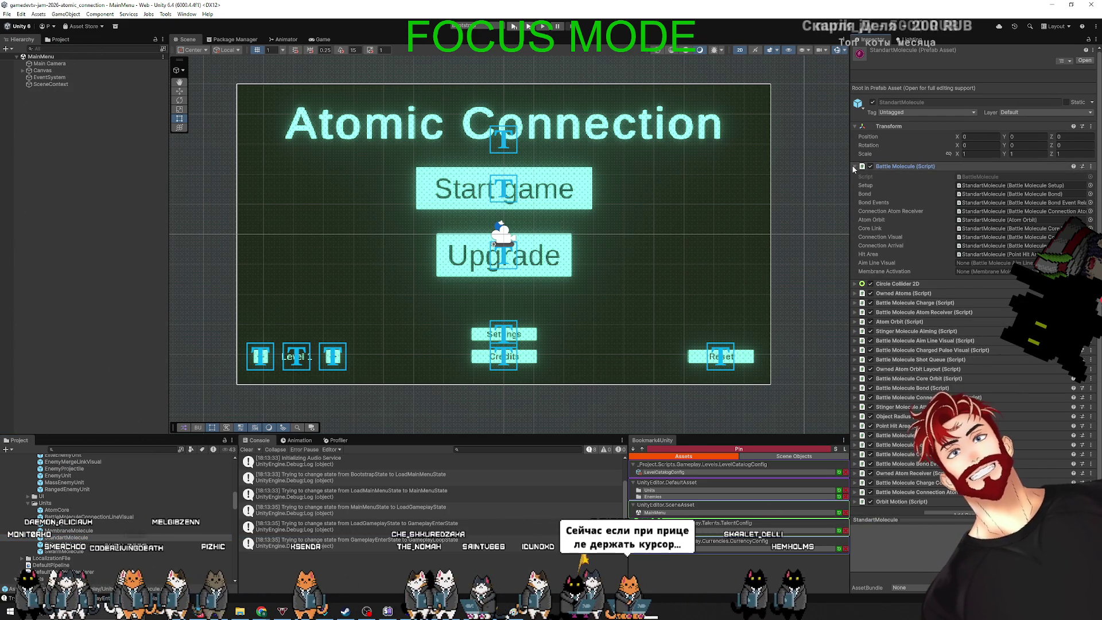
click(854, 166)
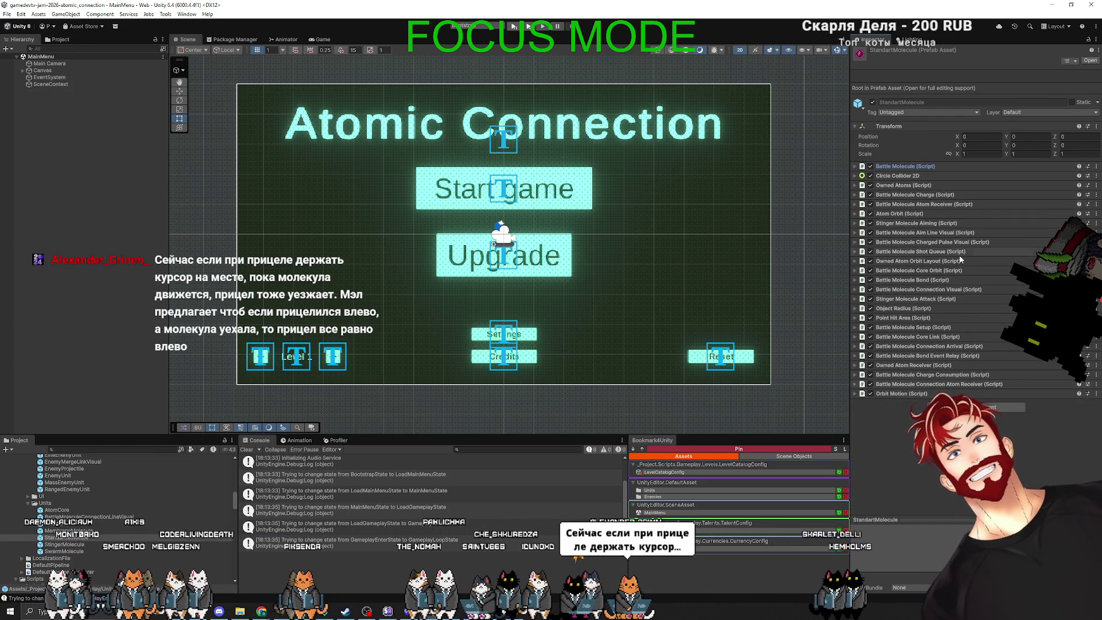
Open the StandartMolecule prefab and set its Circle Sprite Renderer color to green
double_click(71, 540)
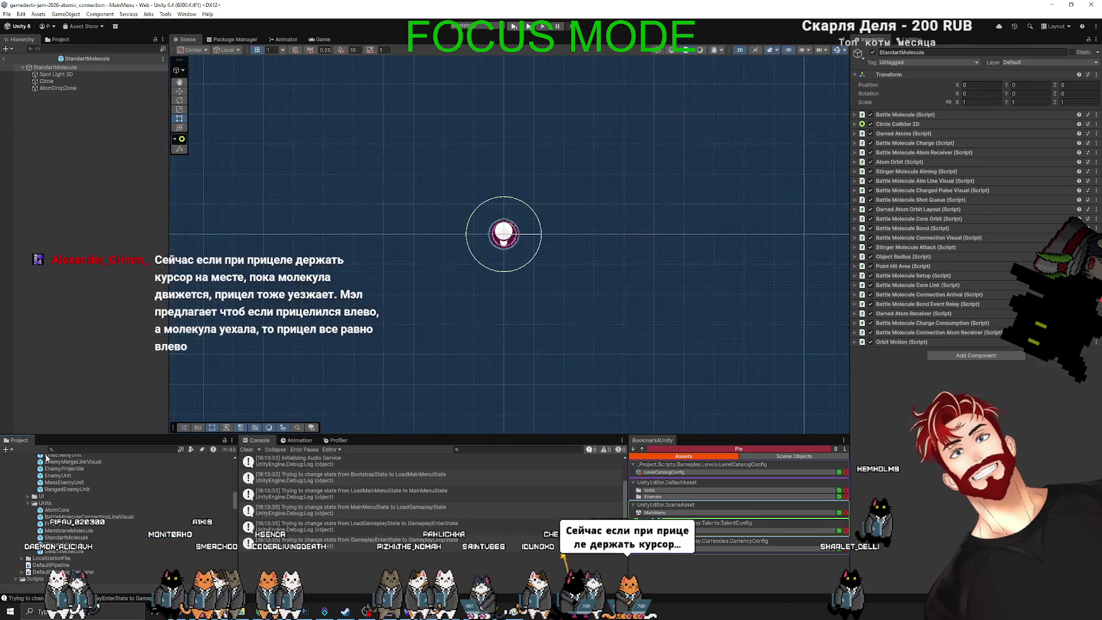
click(73, 81)
click(993, 144)
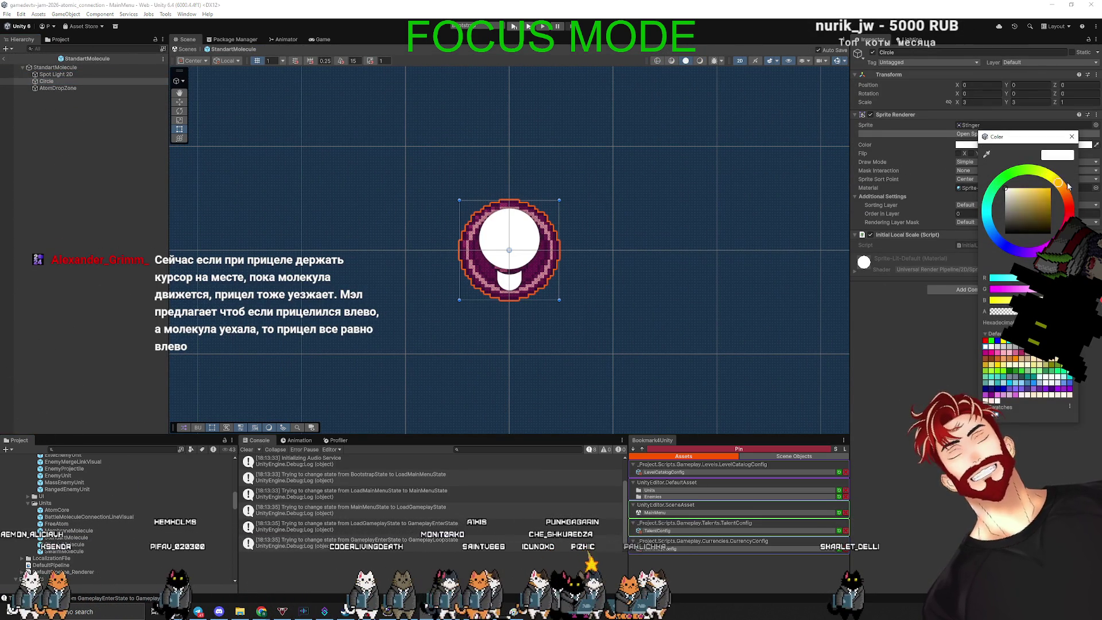
click(1044, 248)
click(1050, 189)
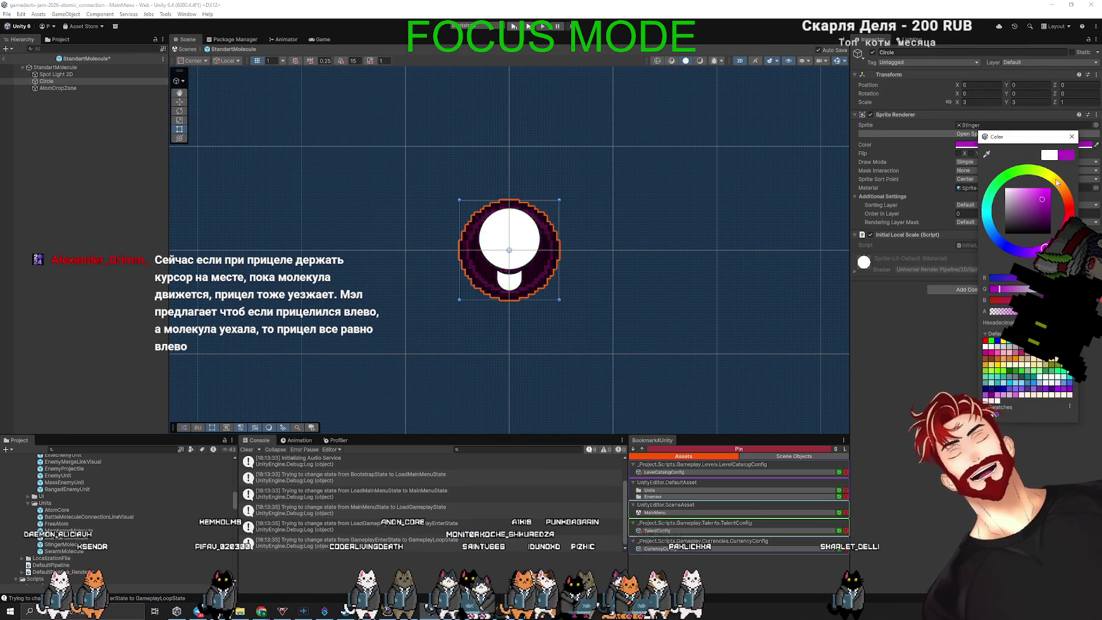
click(1008, 174)
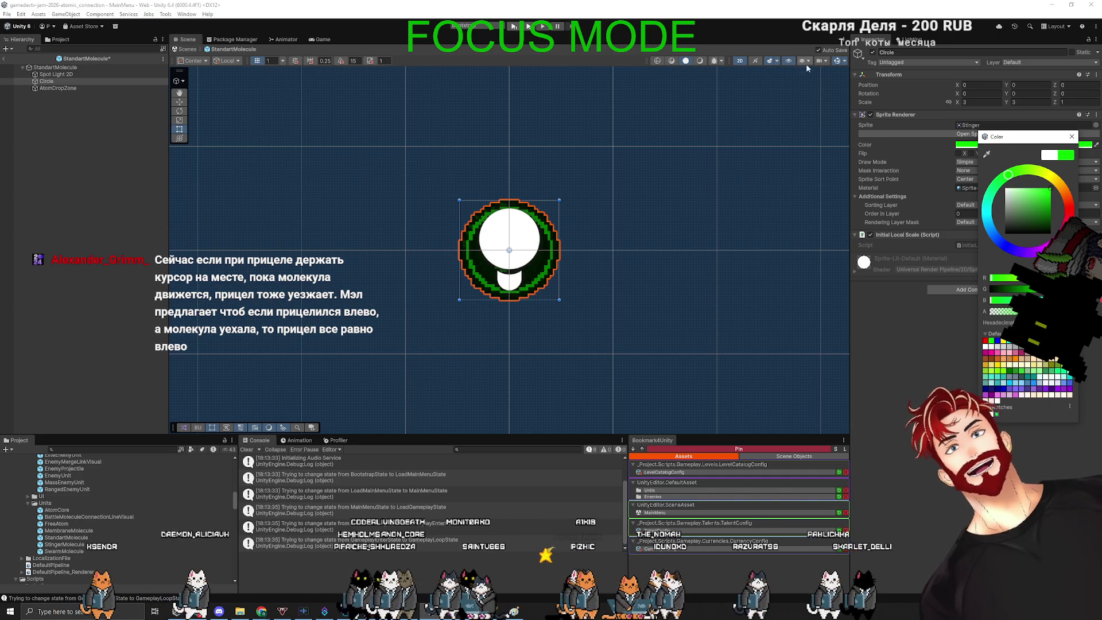
click(837, 84)
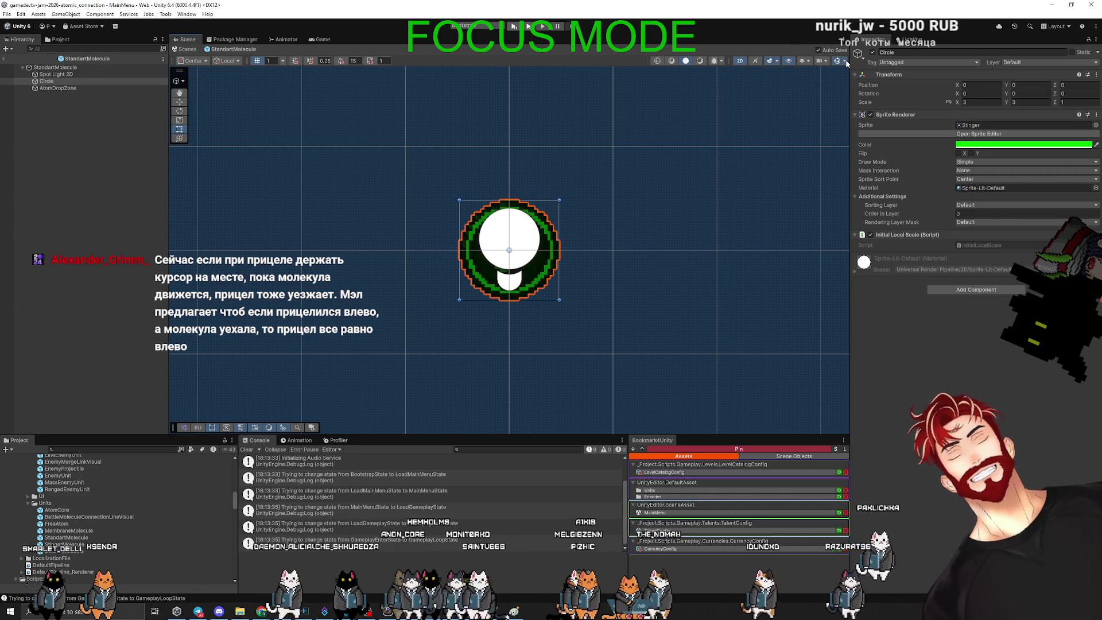
Shrink the scene gizmo icons, then exit the prefab back to MainMenu with StandartMolecule selected
click(841, 60)
drag(932, 80, 922, 83)
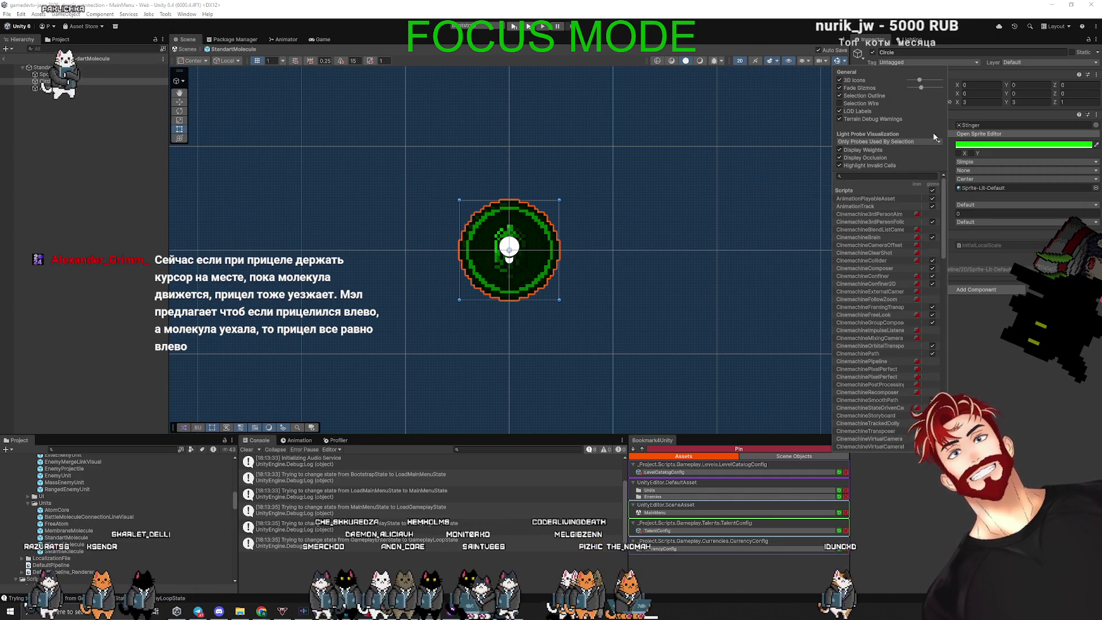
click(984, 369)
click(132, 204)
click(5, 59)
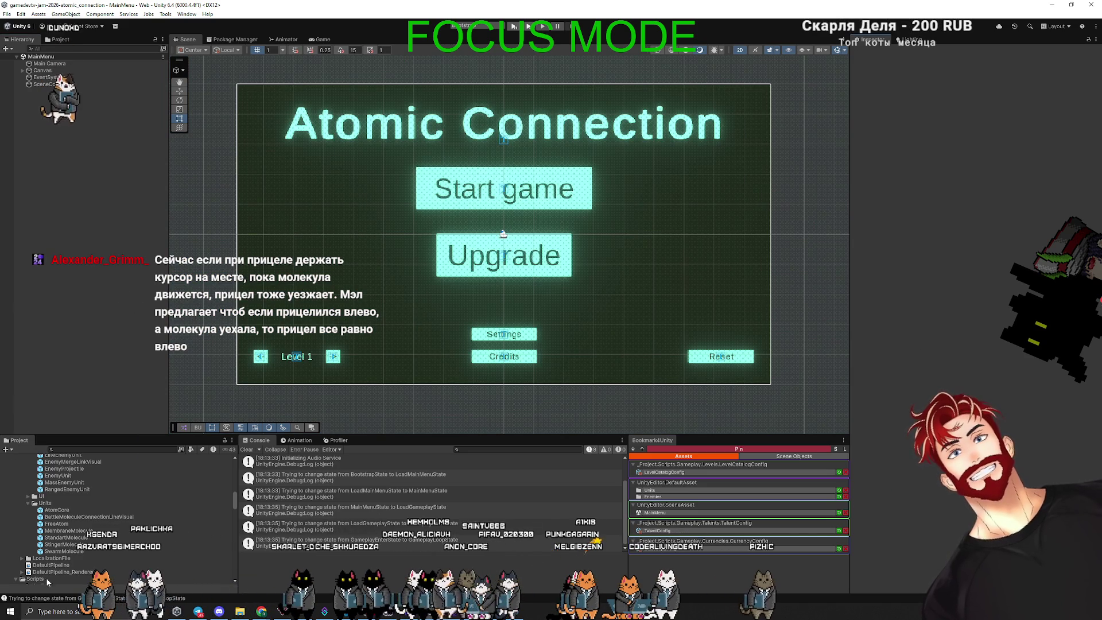
click(150, 536)
key(alt+Tab)
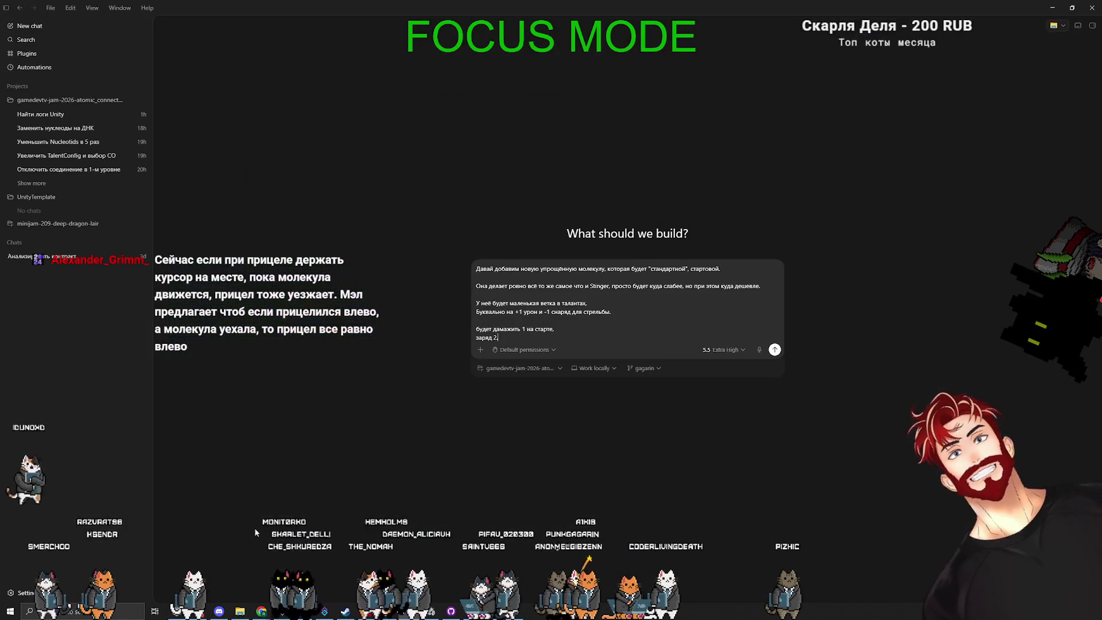
Note that the StandartMolecule prefab already exists and ask Codex to suggest a name
text(Z)
key(BackSpace)
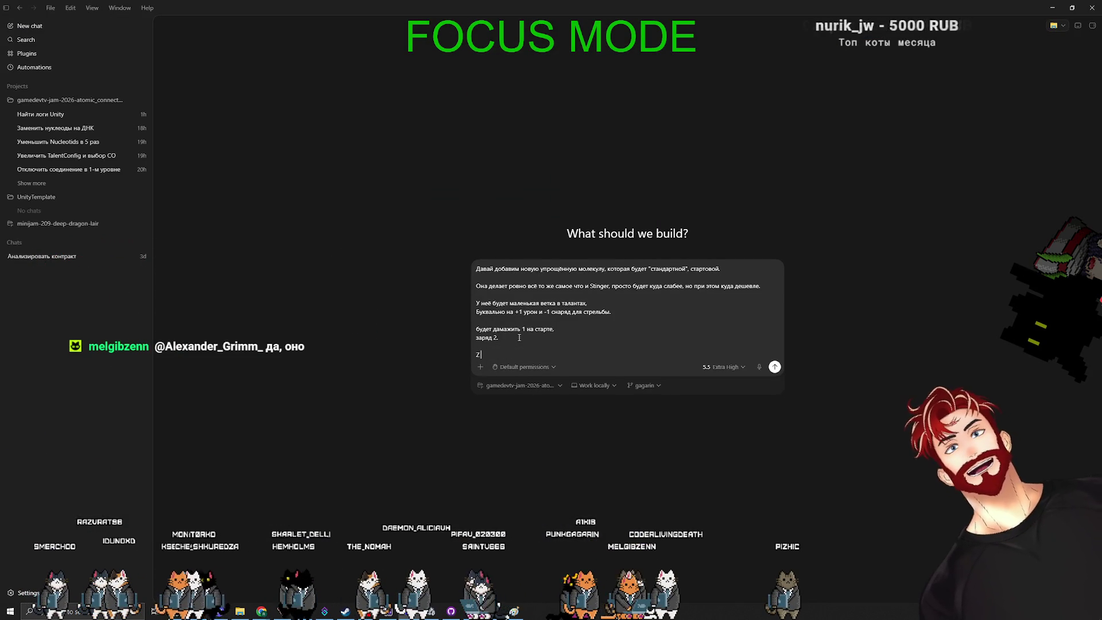
text(Я у)
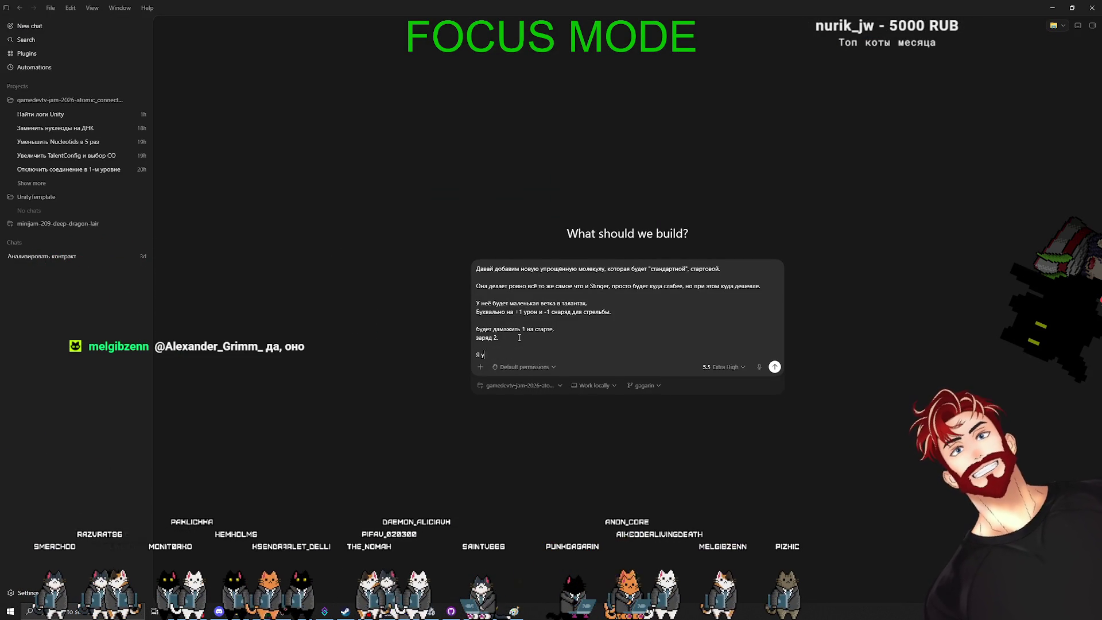
text(же создал префаб - StandartMolecule)
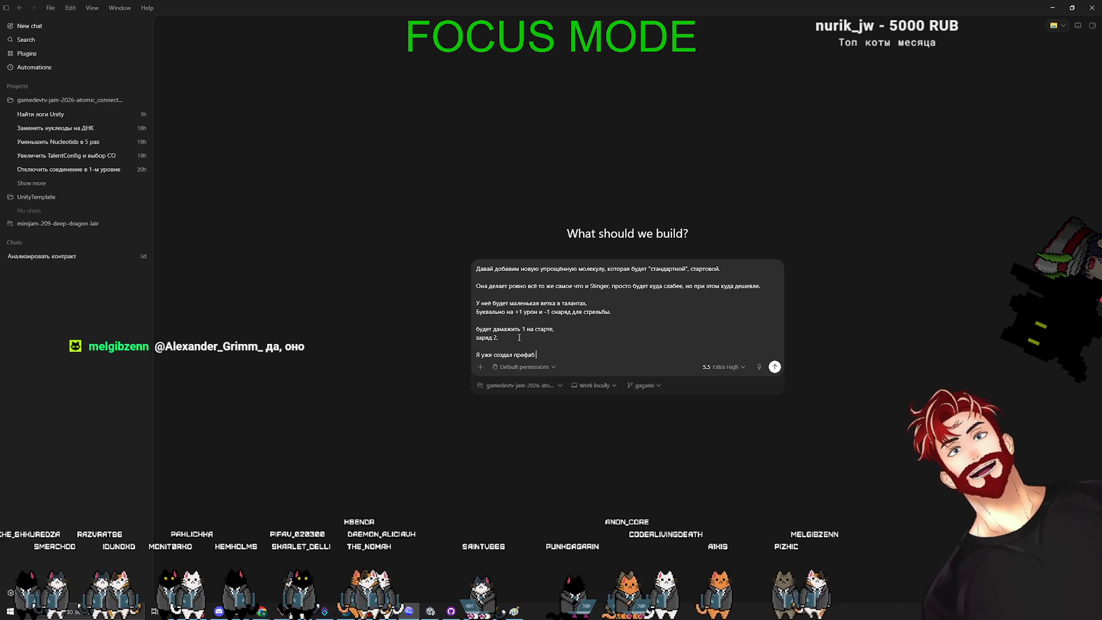
key(shift+Return)
text(Предложи кстати название)
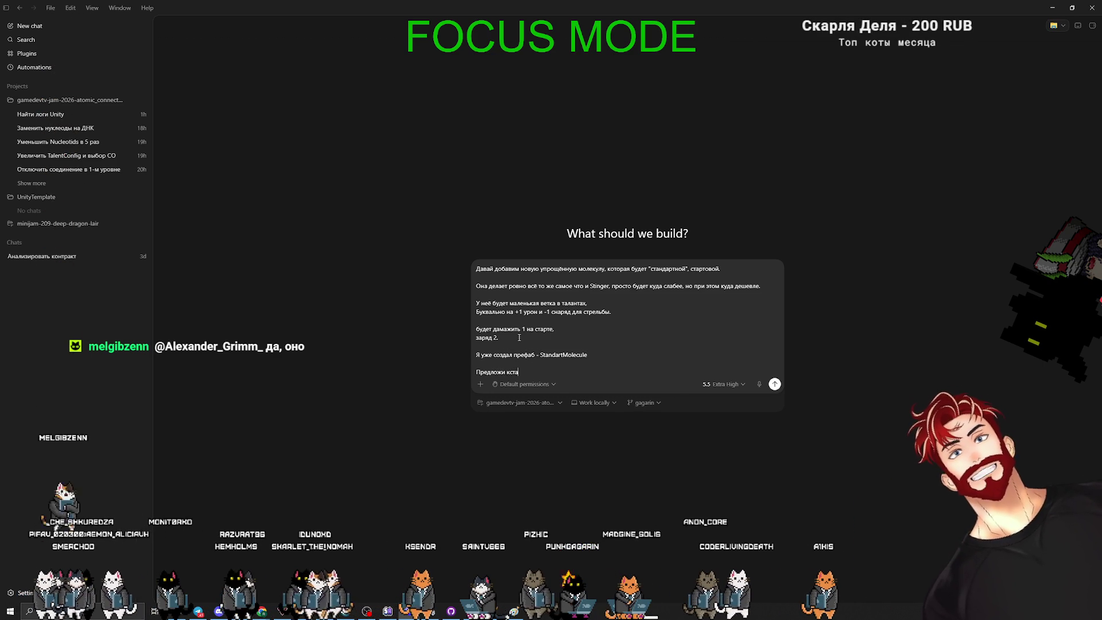
key(BackSpace)
text(я)
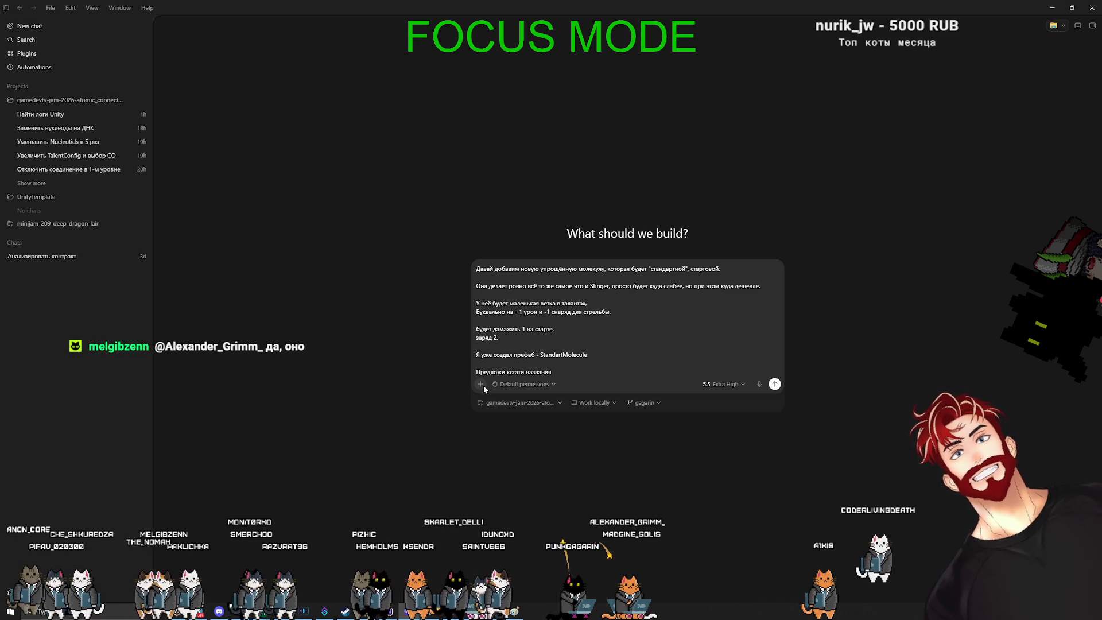
Turn on Plan mode and send the starter-molecule request
click(480, 384)
click(526, 341)
key(Return)
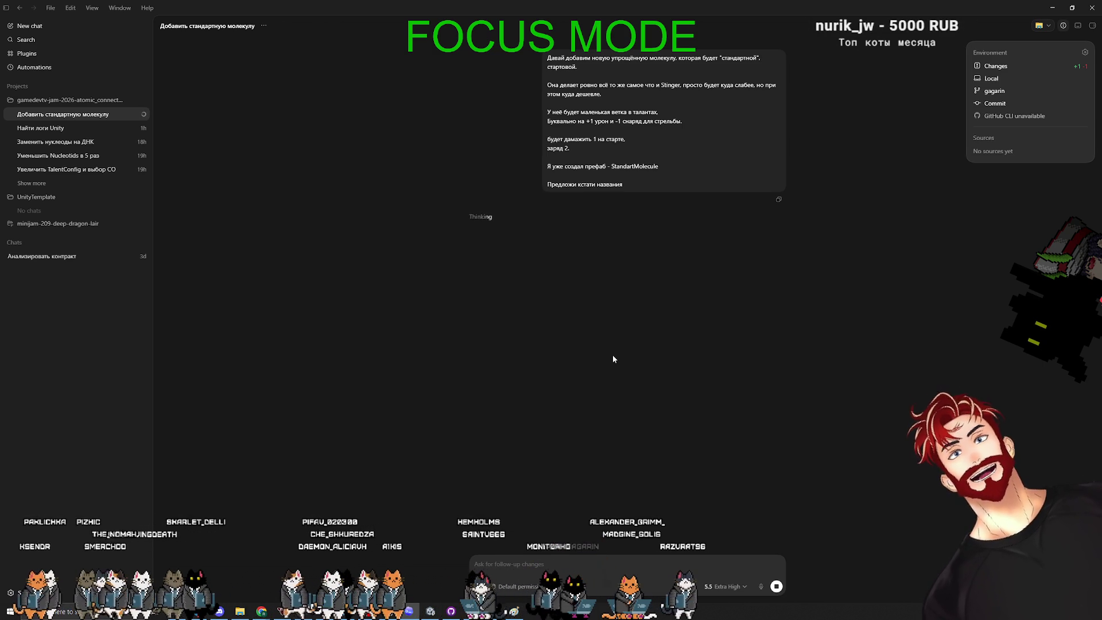
Sketch red circles with arrows in Paint, then close it without saving
key(alt+Tab)
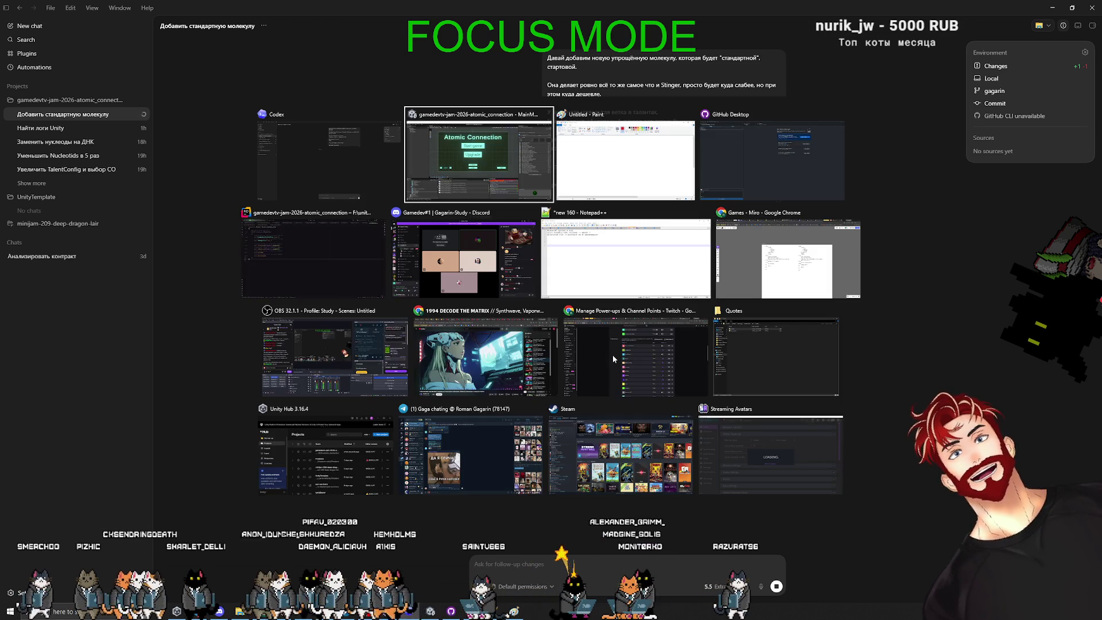
click(601, 304)
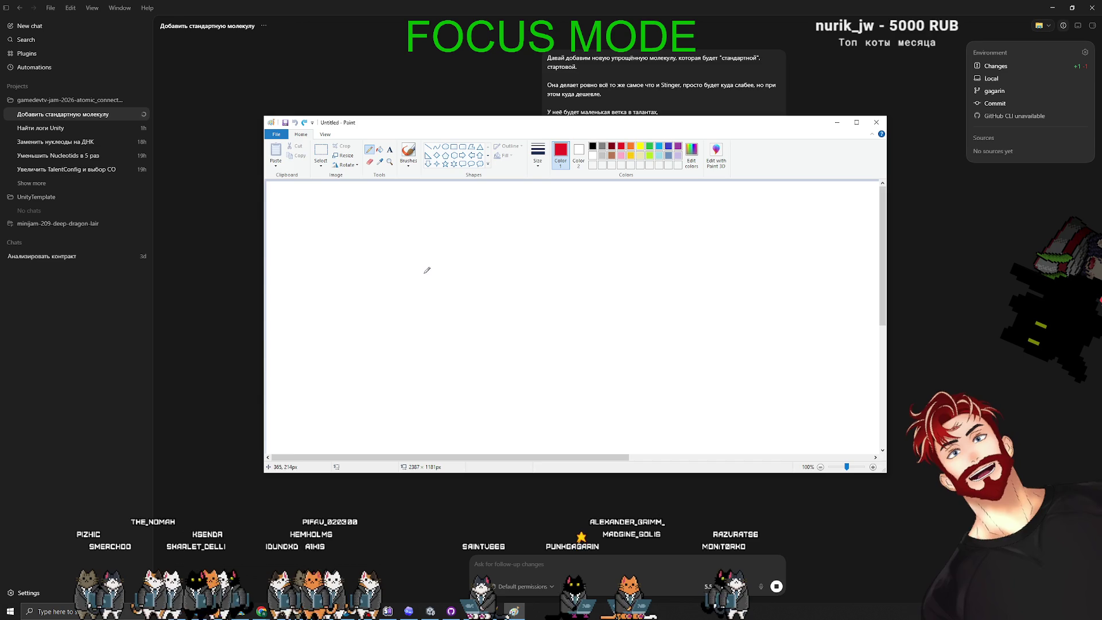
drag(457, 268, 452, 265)
drag(521, 310, 700, 315)
drag(610, 299, 657, 305)
drag(540, 388, 566, 400)
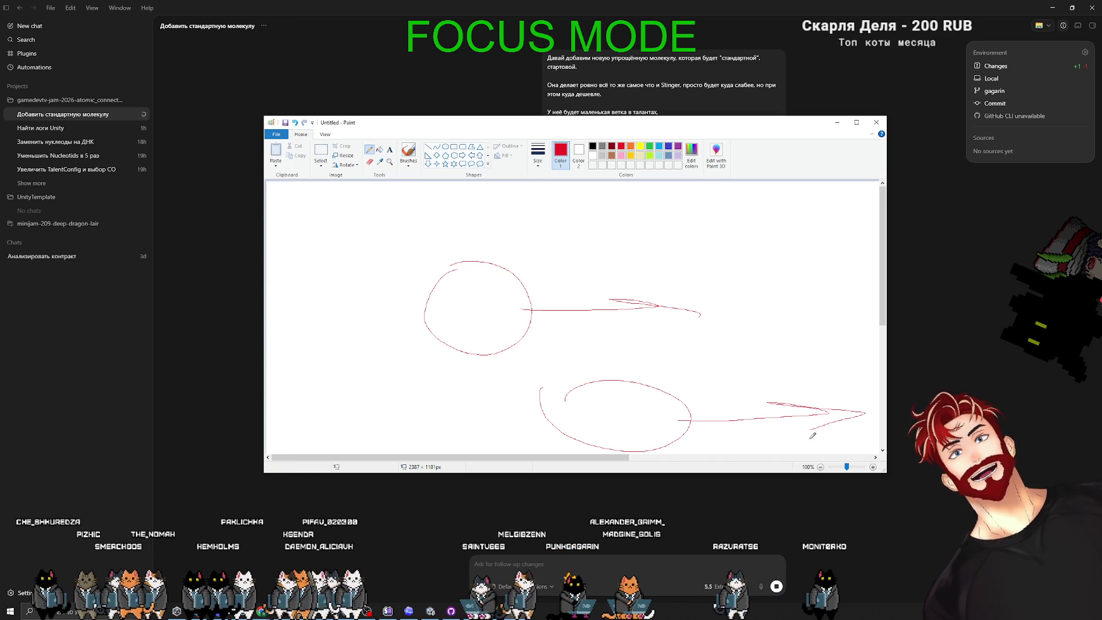
drag(416, 218, 403, 206)
drag(342, 222, 425, 238)
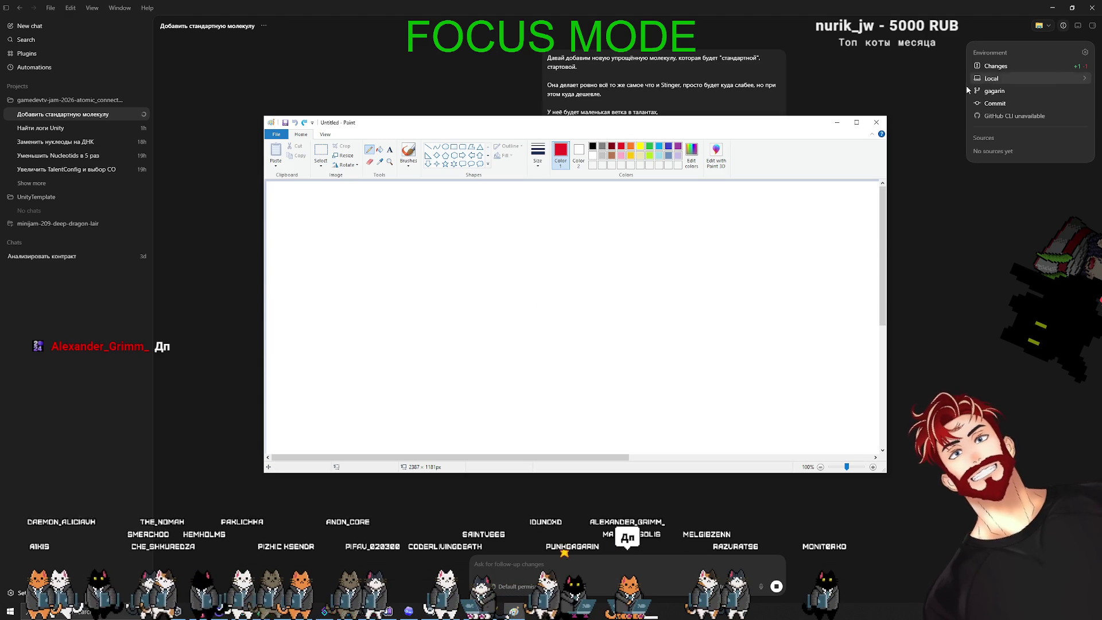
click(876, 121)
click(572, 303)
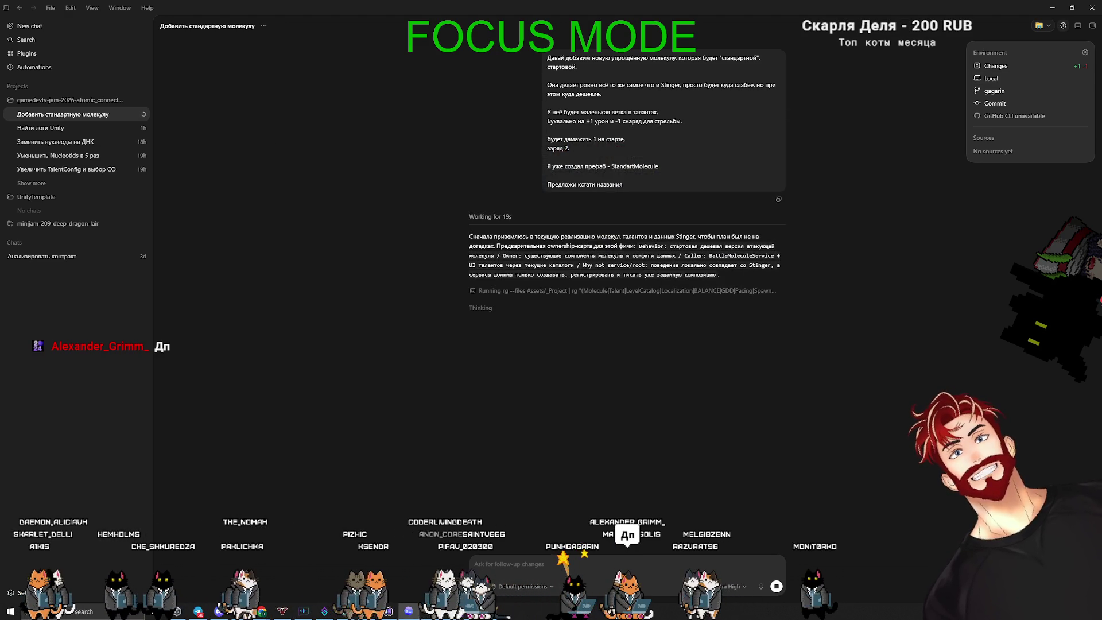
Add a 'Новая молекула' note: the aim stays fixed from the aiming start point
key(alt+Tab)
click(626, 196)
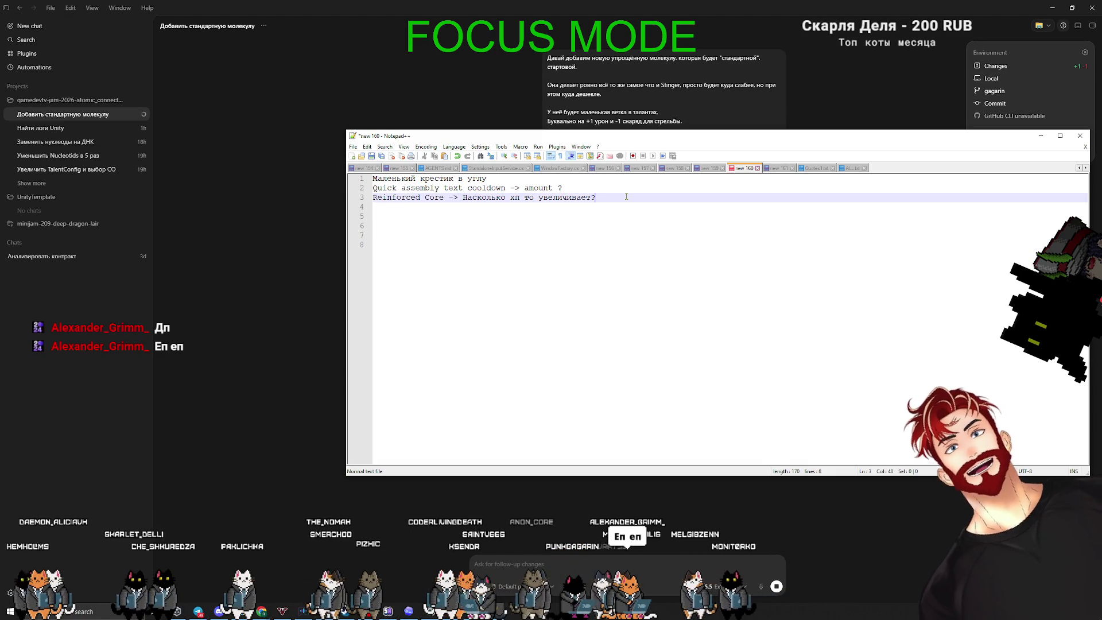
key(Return)
key(alt+shift)
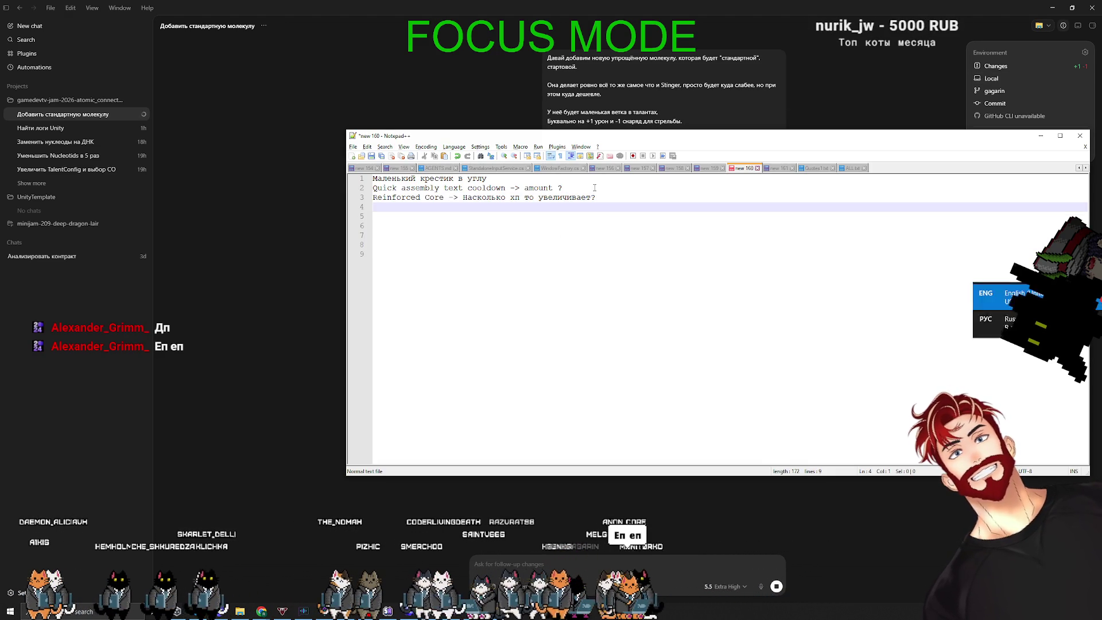
text(Y)
key(BackSpace)
key(Return)
key(Return)
text(Новая молекул)
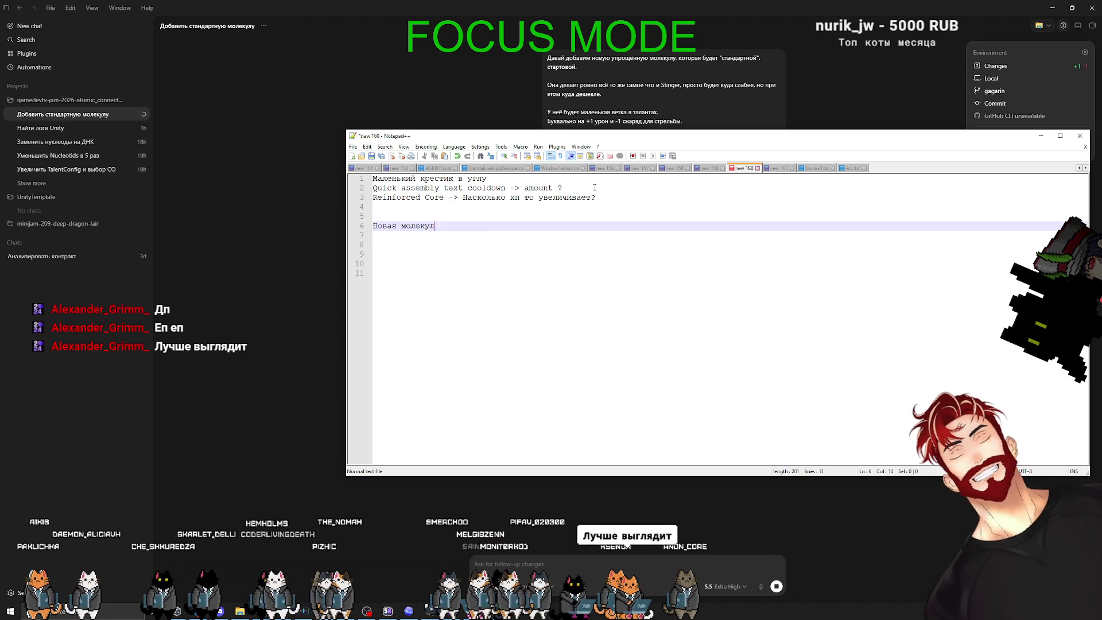
text(а)
key(Return)
text(Прице)
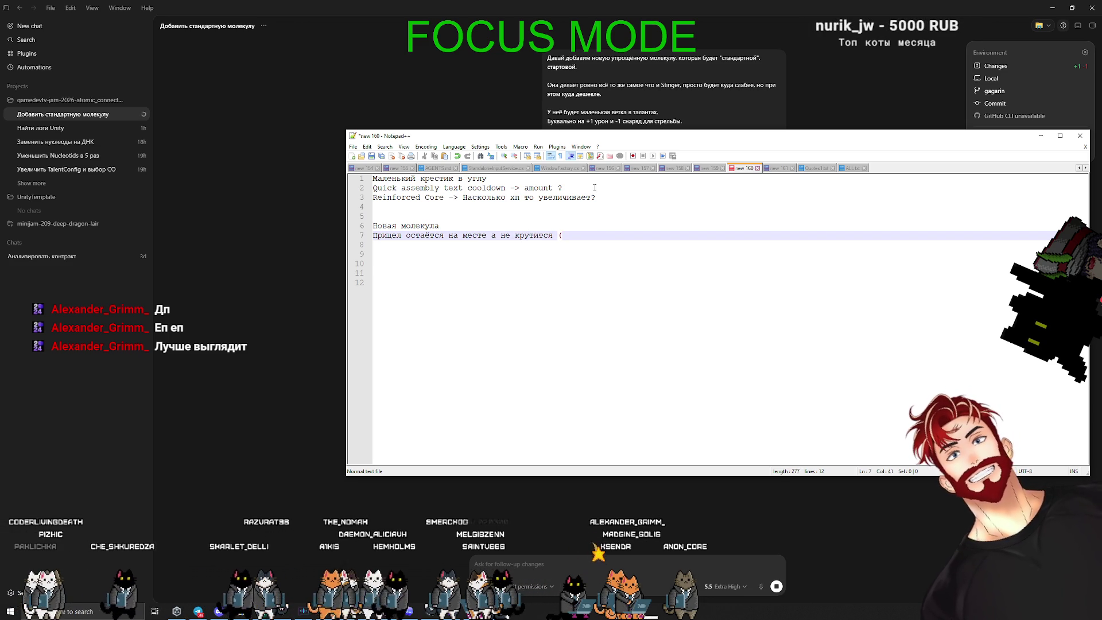
text(тся от то)
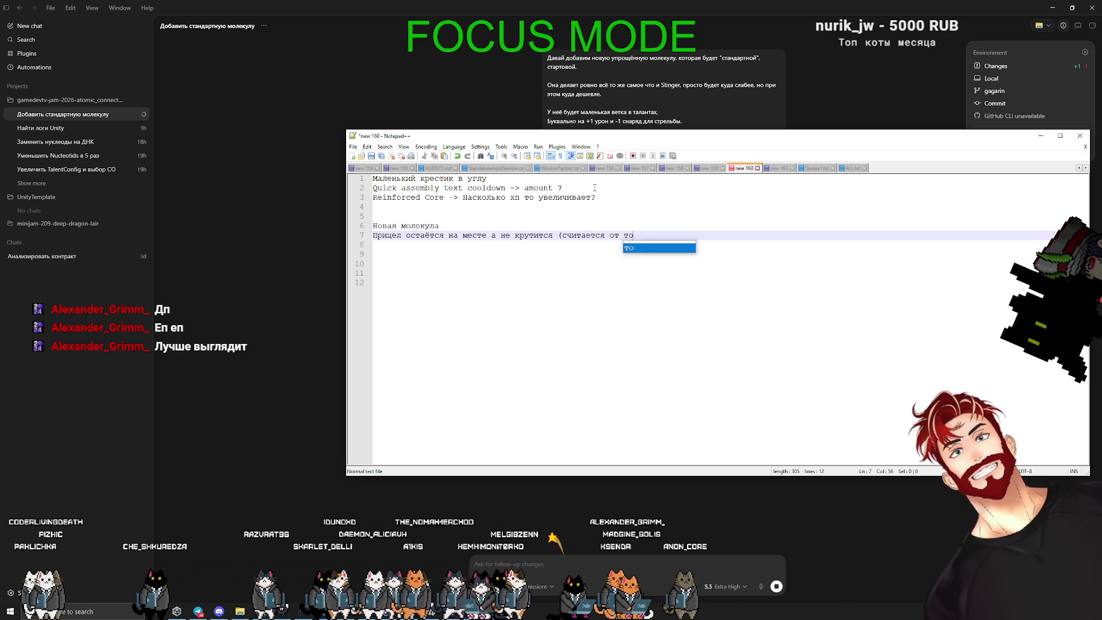
text(чки начала прицеливания)
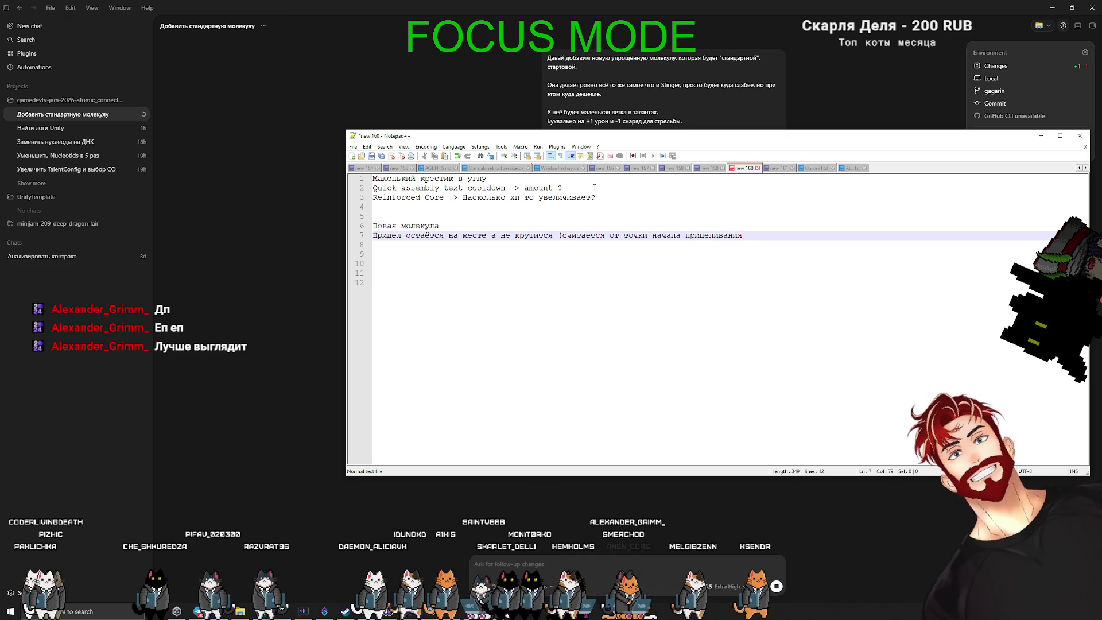
text())
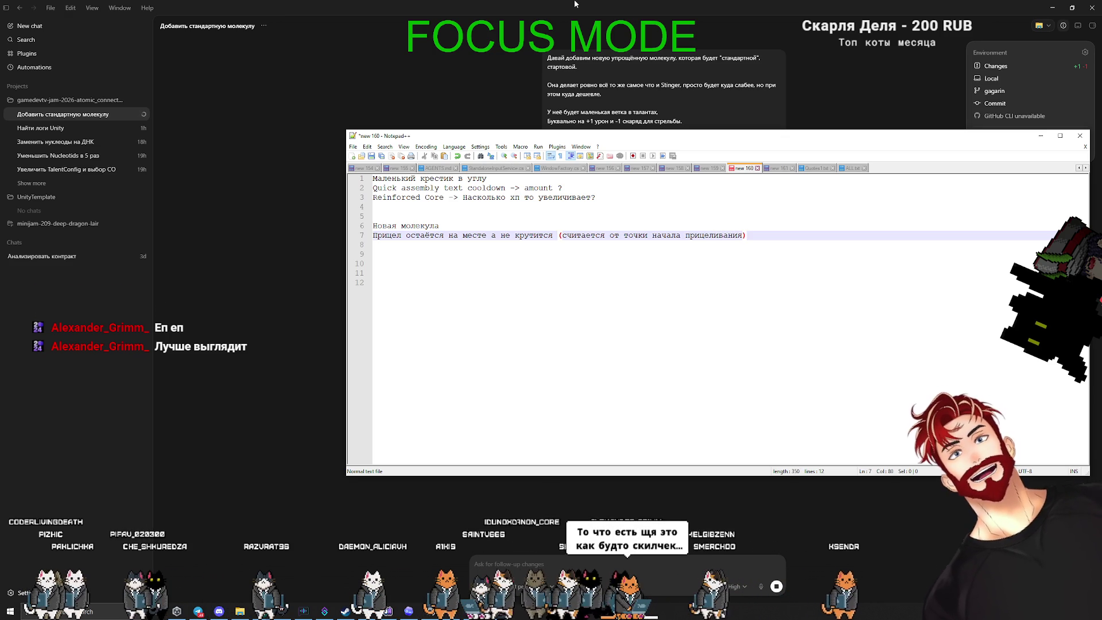
key(alt+Tab)
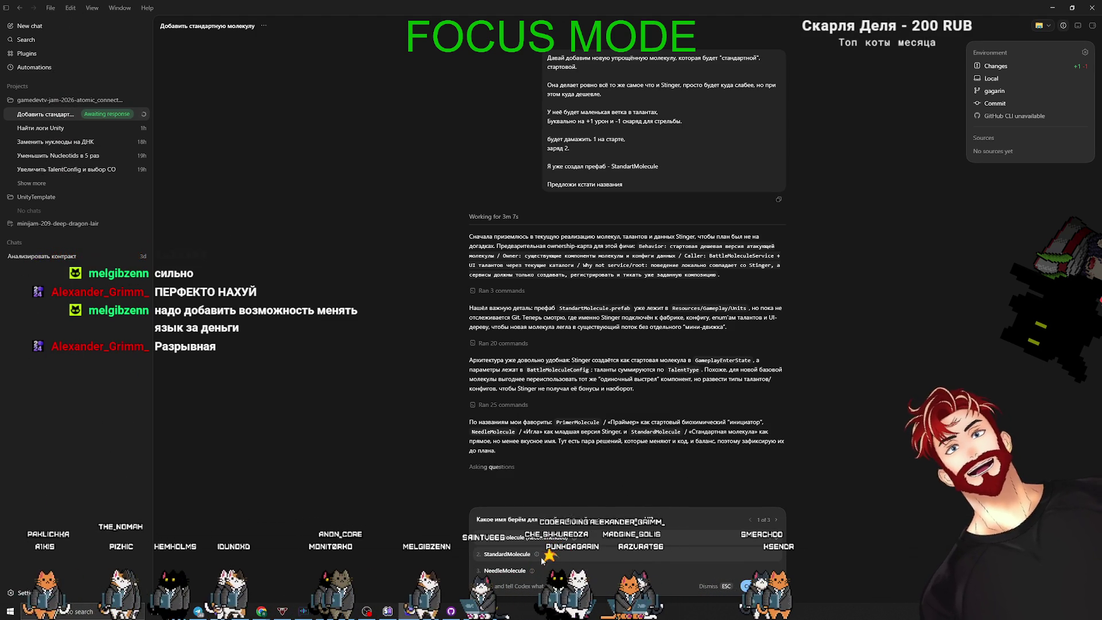
Answer the molecule-name question and both Stinger questions, then submit the answers
mouse_move(532, 572)
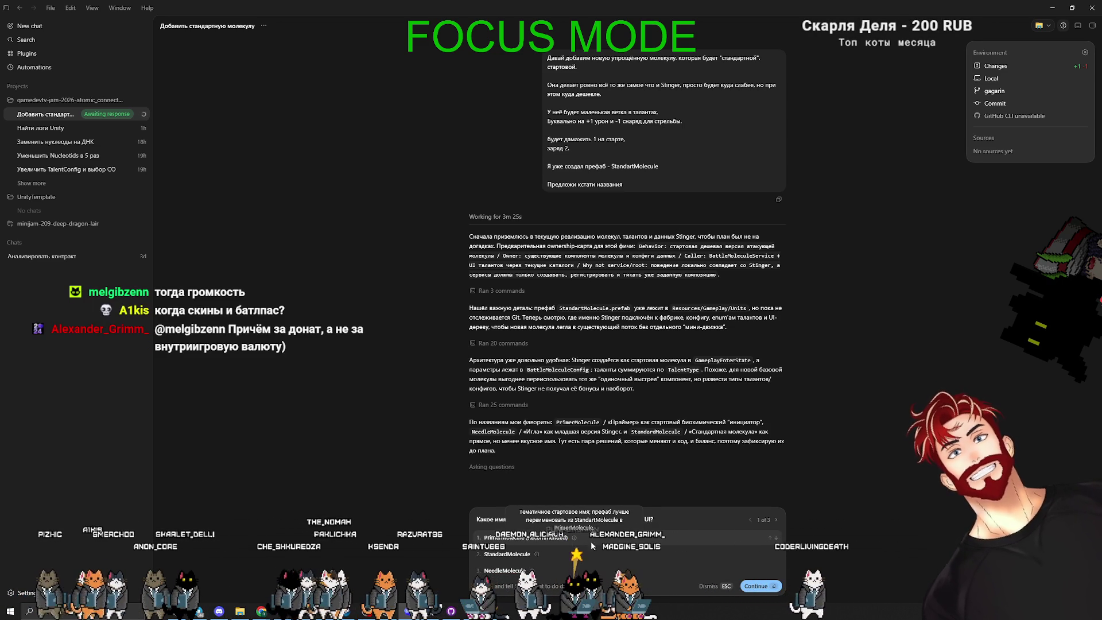
click(535, 570)
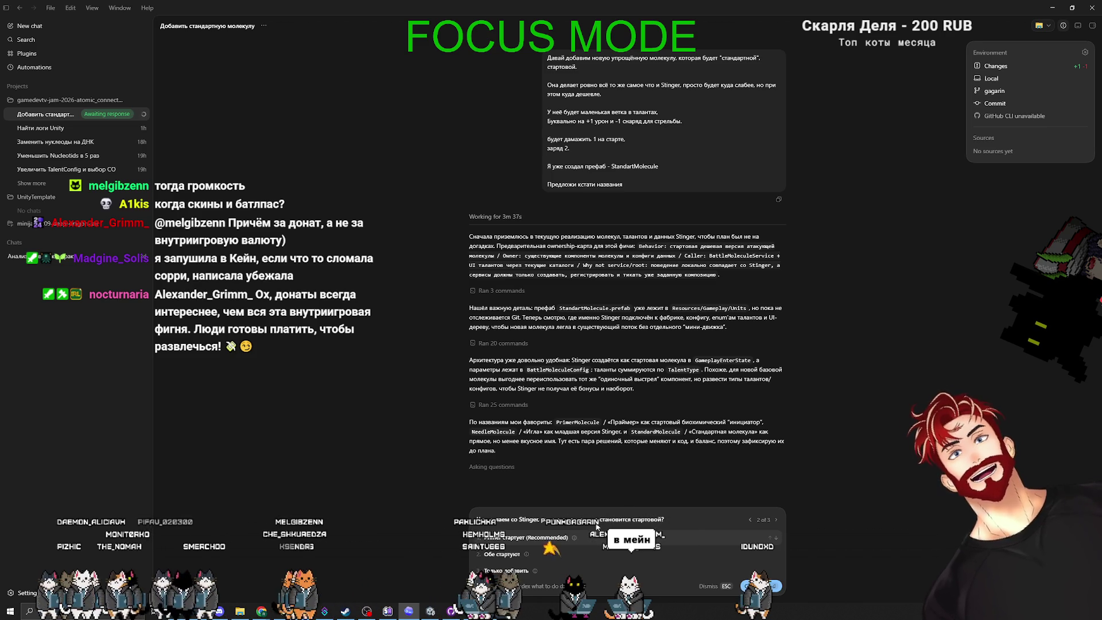
mouse_move(573, 540)
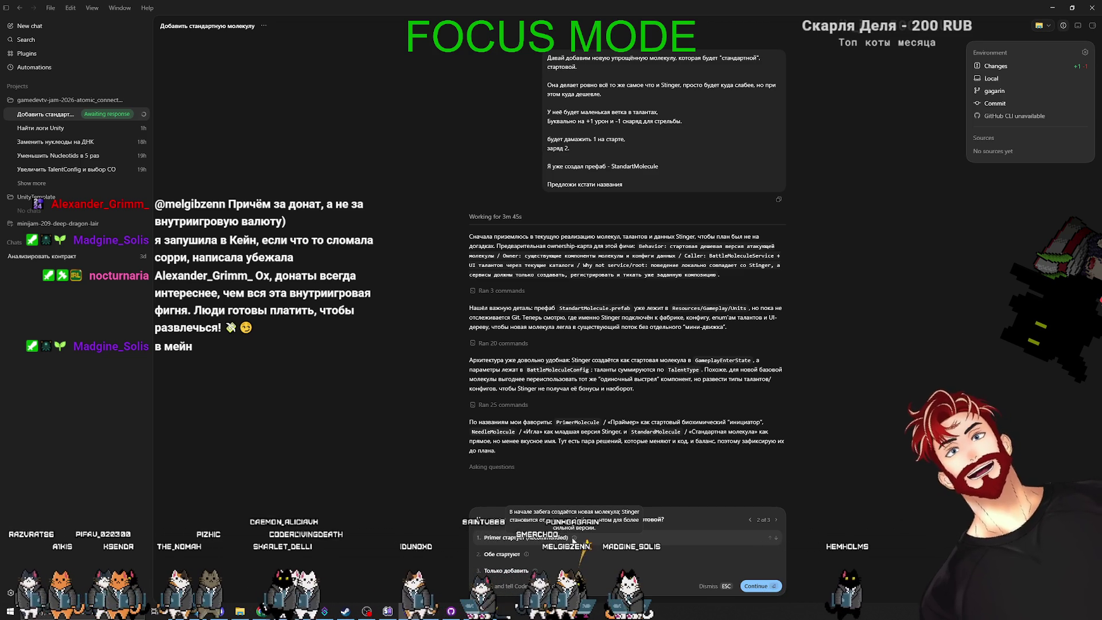
click(573, 539)
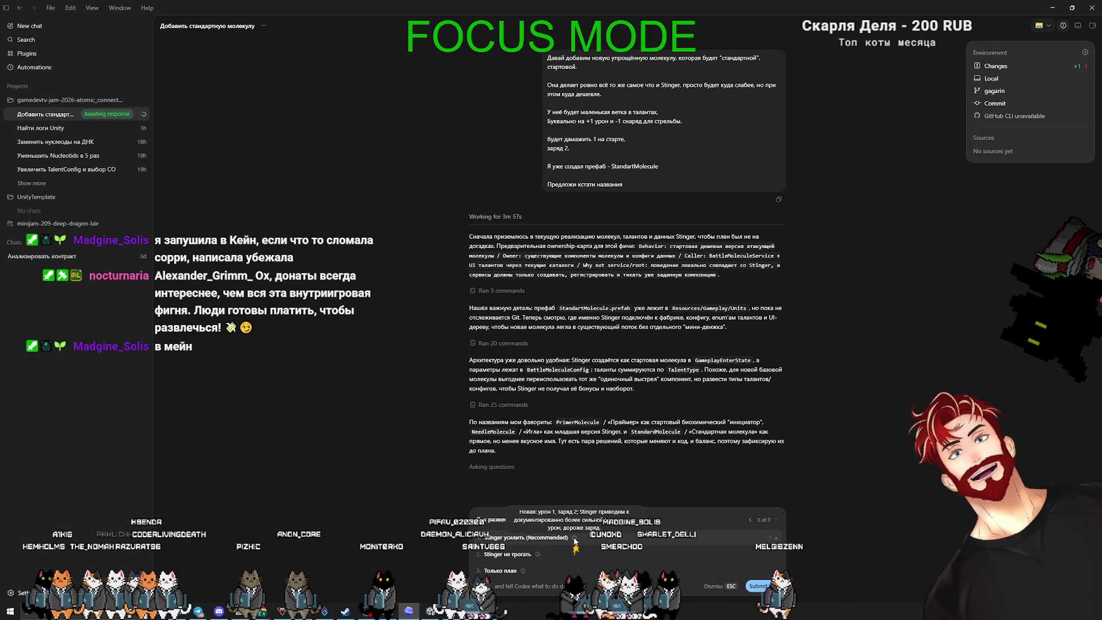
click(576, 537)
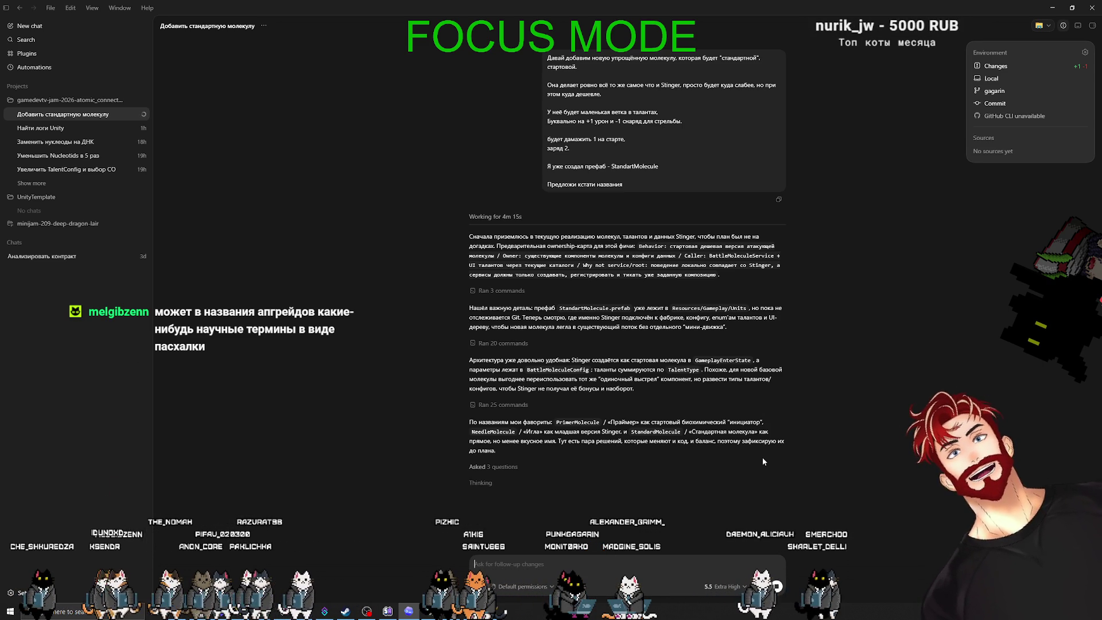
key(alt+Tab)
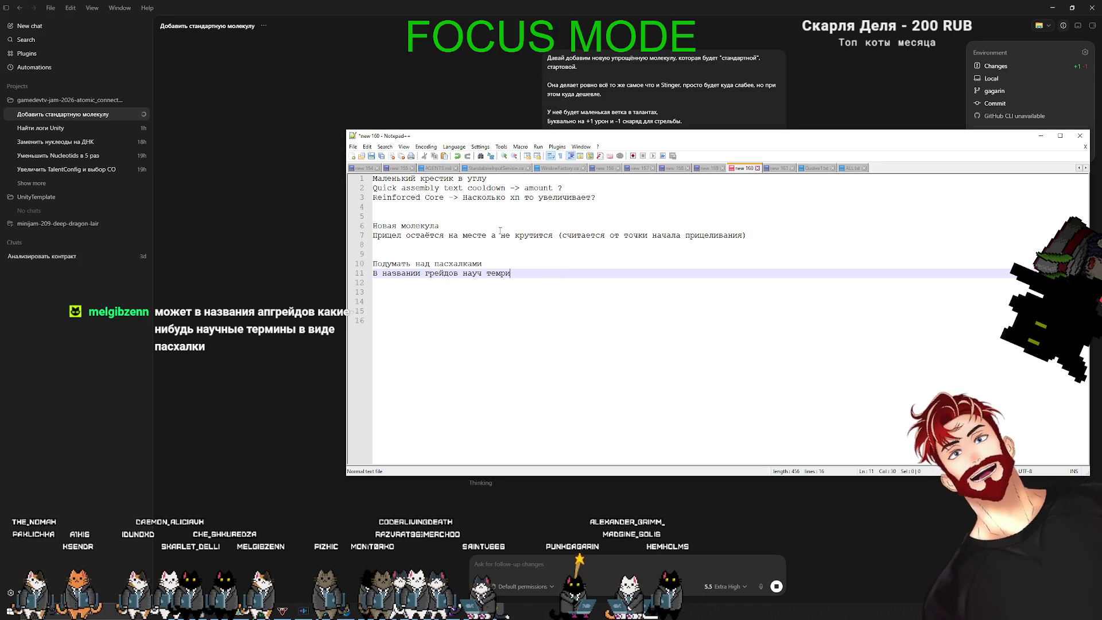
Finish the scientific-terms line and note using real chemical compounds on talent icons
text(рмины)
key(Return)
text(В и)
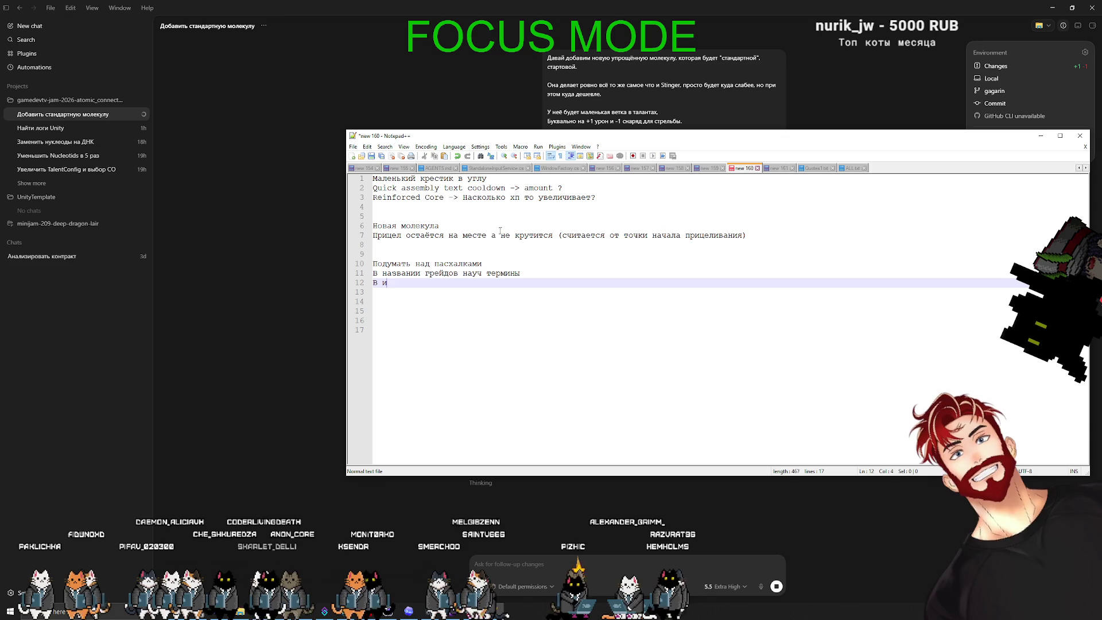
text(конке )
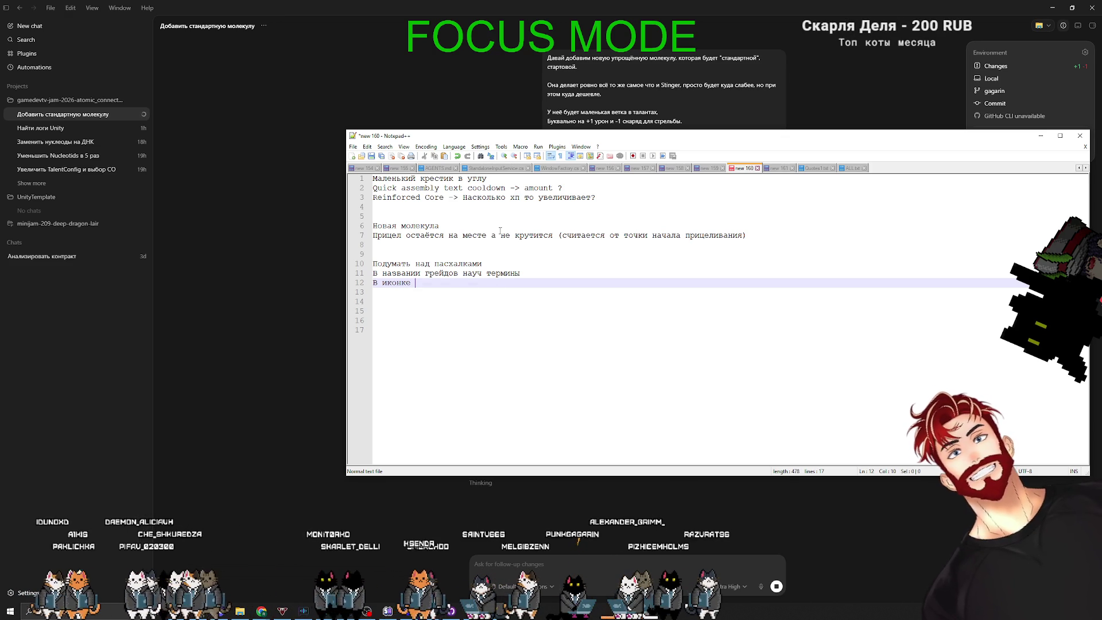
text(для таланта)
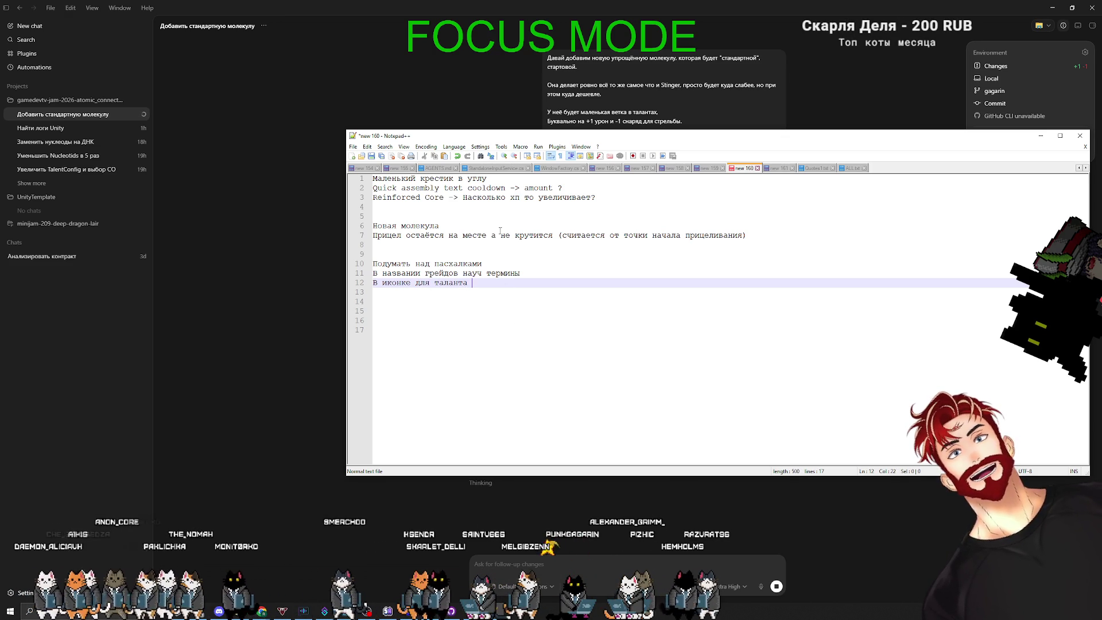
text( юзать настоящие)
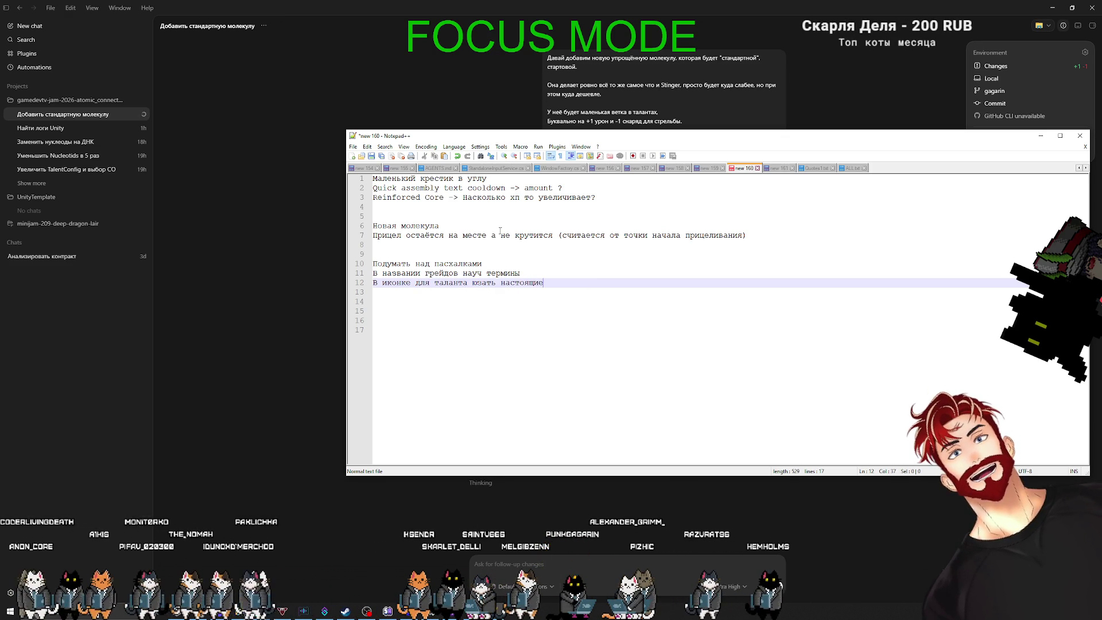
key(BackSpace)
key(BackSpace)
text(ее )
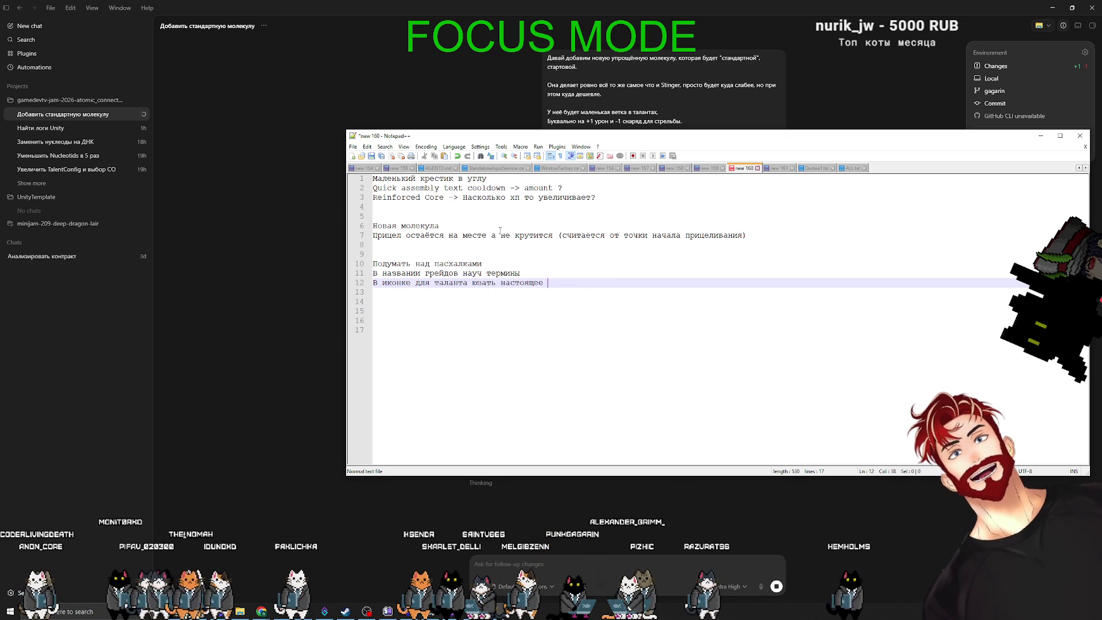
text(хим соединение)
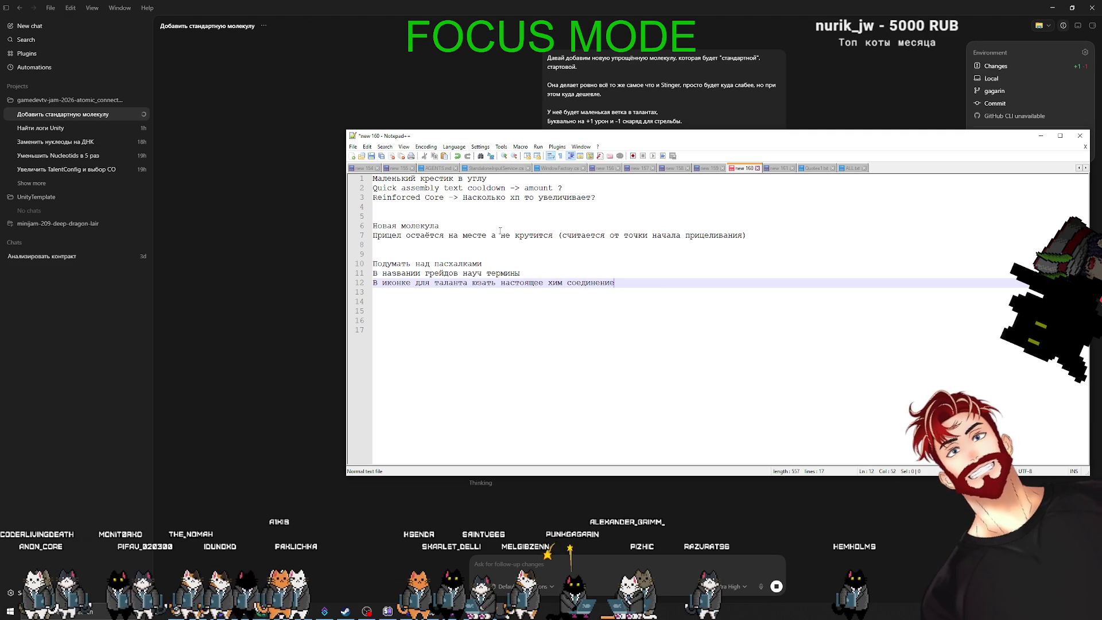
key(alt+Tab)
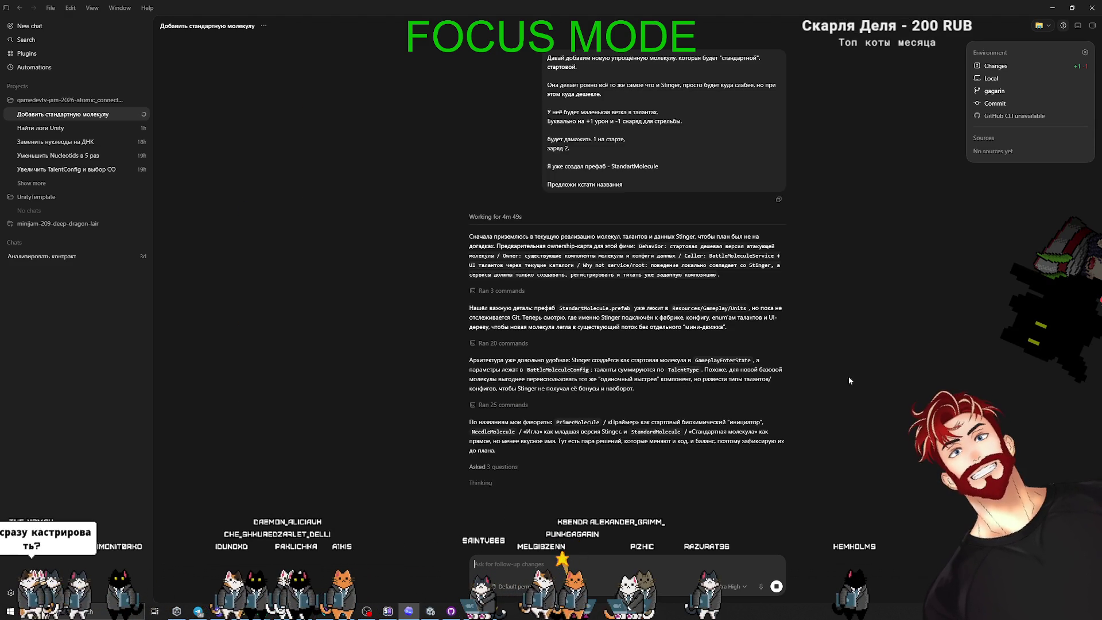
key(alt+Tab)
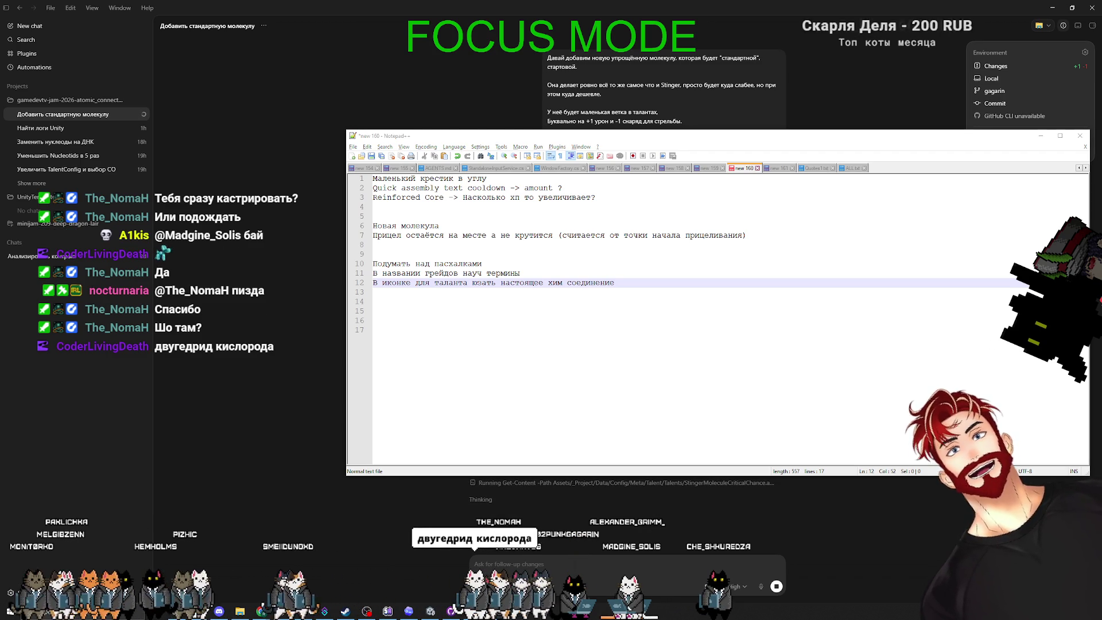
key(alt+Tab)
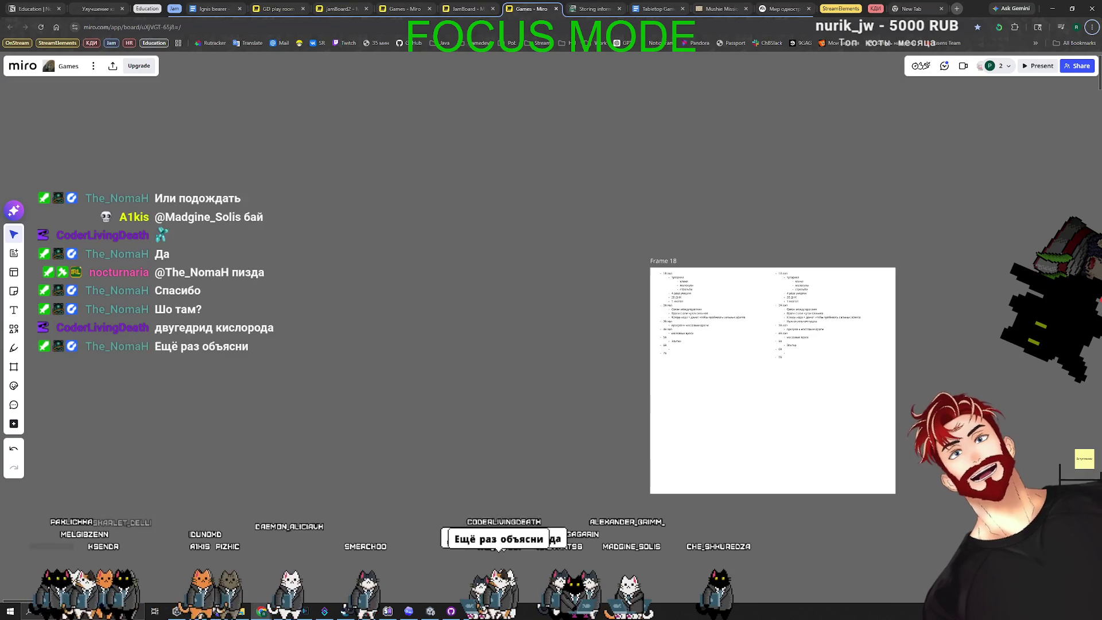
Zoom and pan the Miro Games board until Frame 18's level outline fills the view
scroll(829, 340, down, 5)
scroll(840, 347, right, 5)
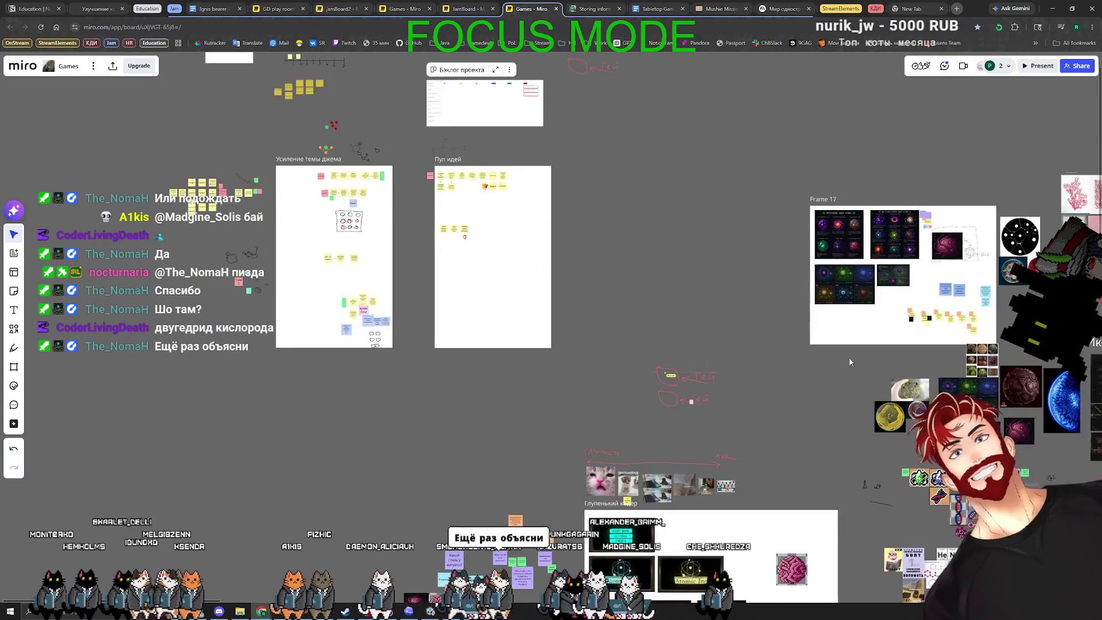
scroll(852, 358, up, 8)
scroll(733, 383, up, 10)
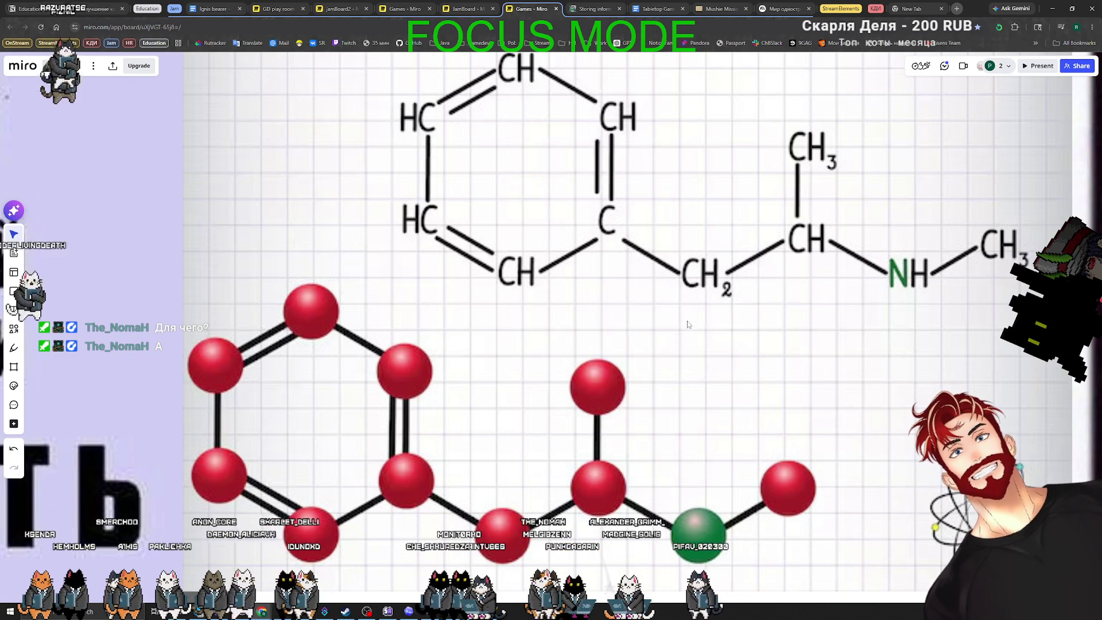
scroll(715, 314, down, 10)
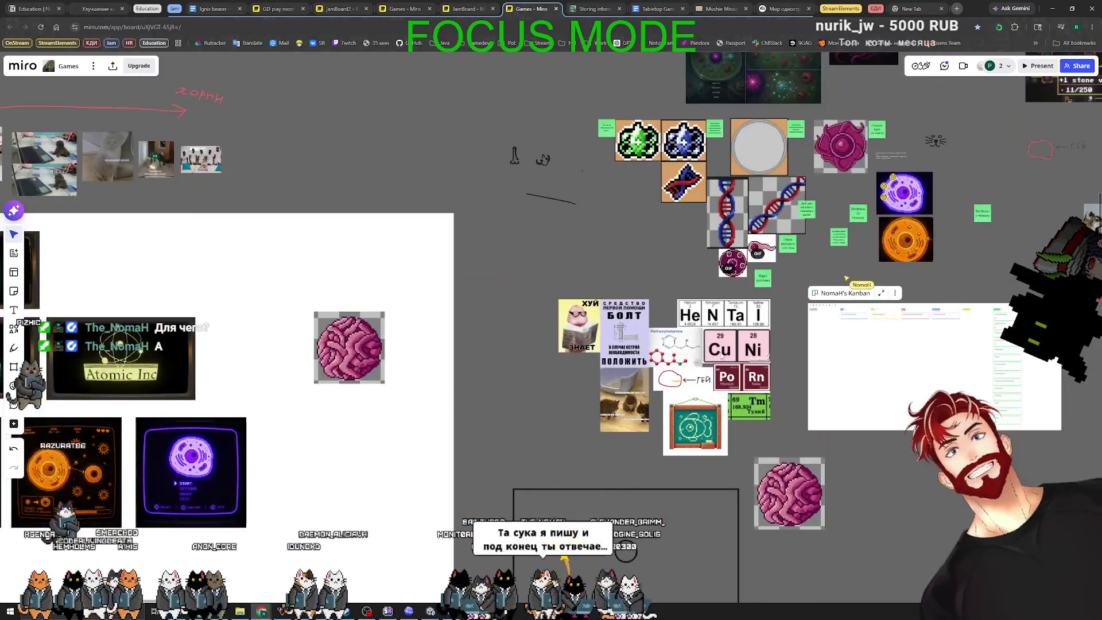
scroll(706, 323, right, 3)
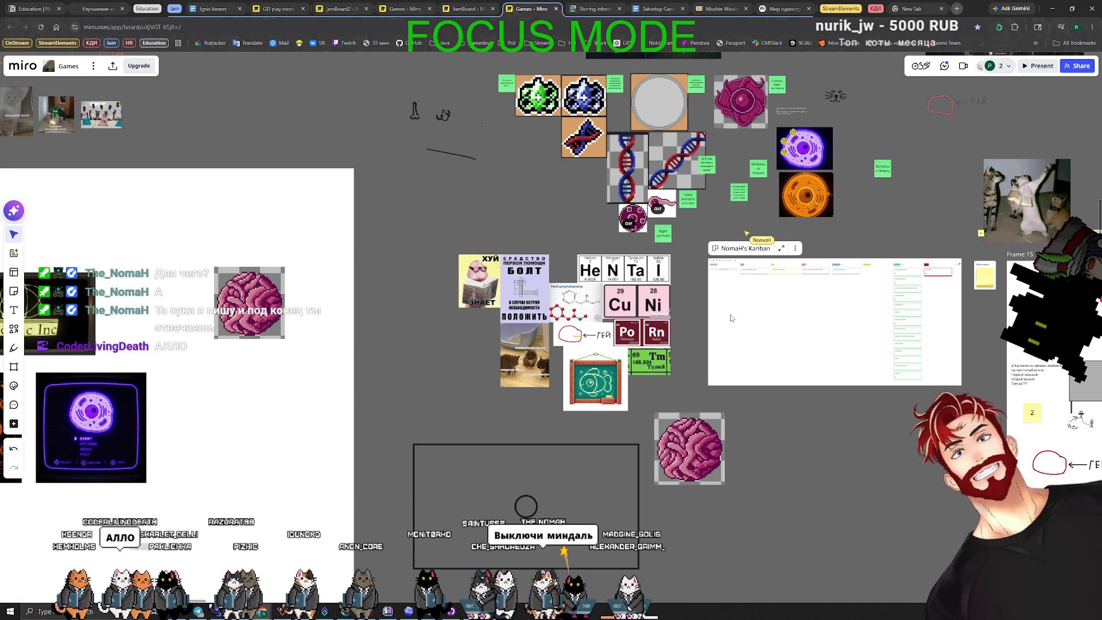
scroll(726, 321, down, 5)
scroll(523, 282, up, 3)
scroll(524, 281, down, 3)
scroll(528, 257, up, 3)
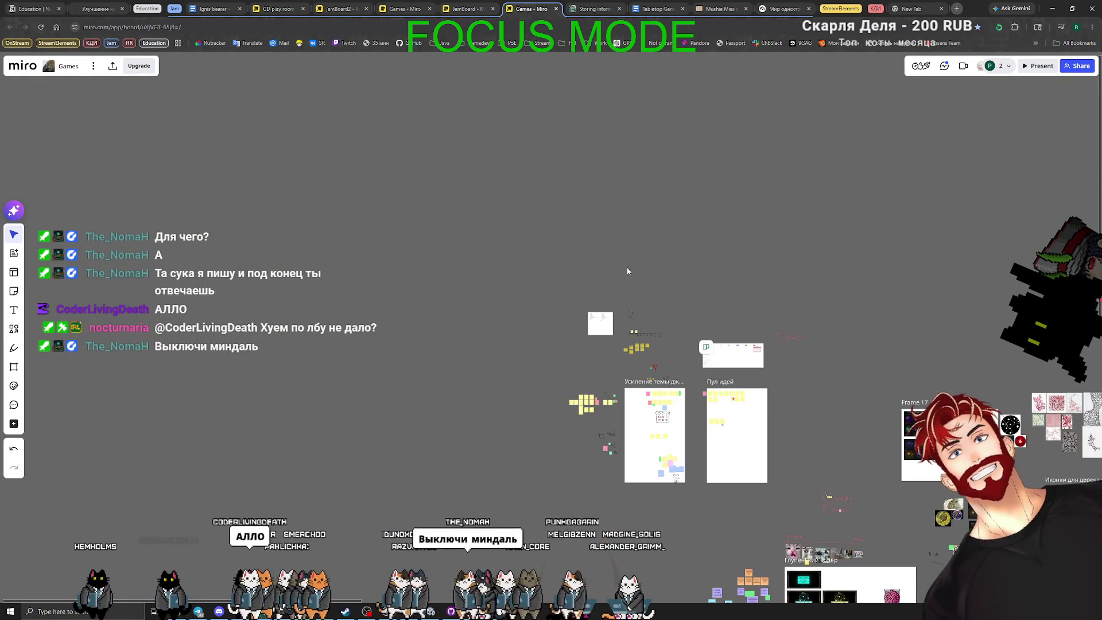
scroll(622, 309, up, 7)
mouse_move(594, 447)
mouse_down()
mouse_move(432, 290)
mouse_move(683, 511)
mouse_up()
scroll(431, 290, up, 4)
scroll(581, 350, up, 6)
scroll(581, 350, down, 2)
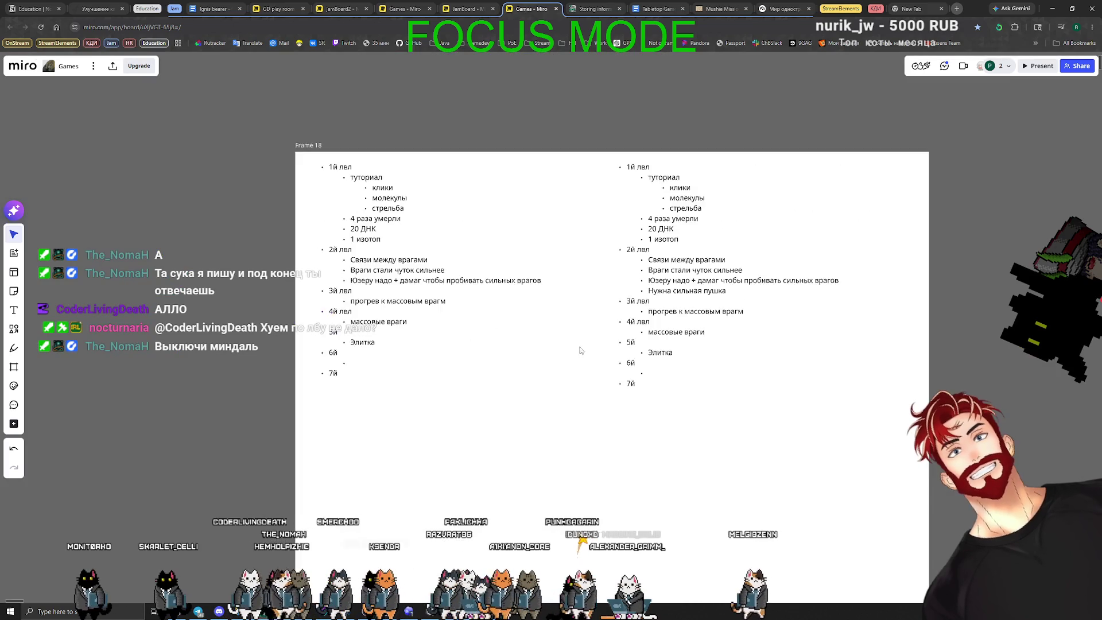
key(alt+Tab)
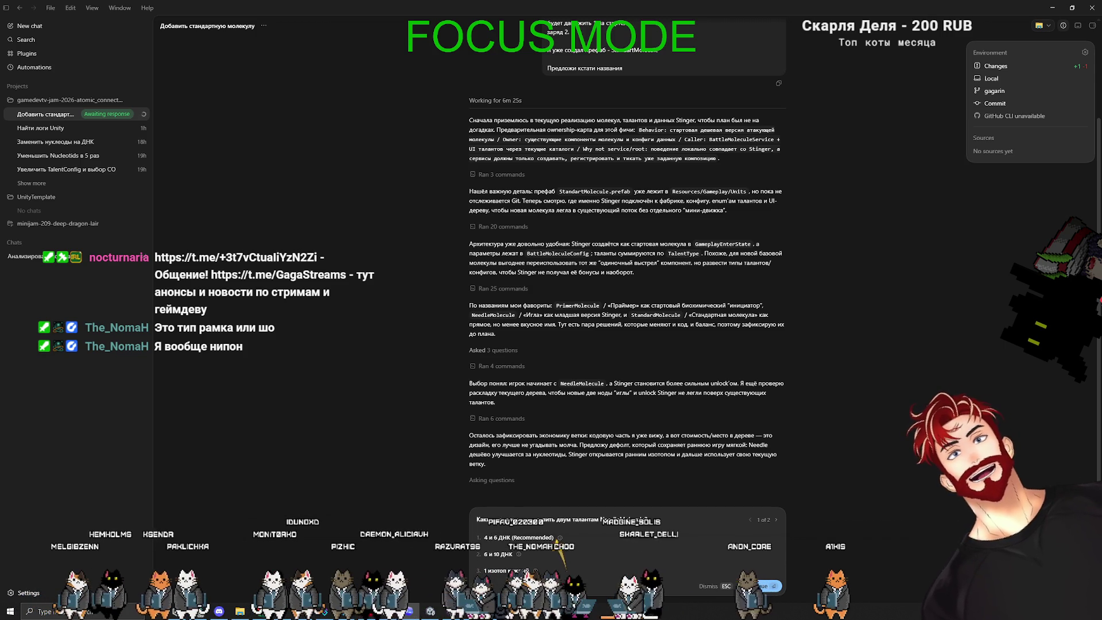
After reading the StandardMolecule plan and talent-cost question, switch to the Unity editor
key(alt+Tab)
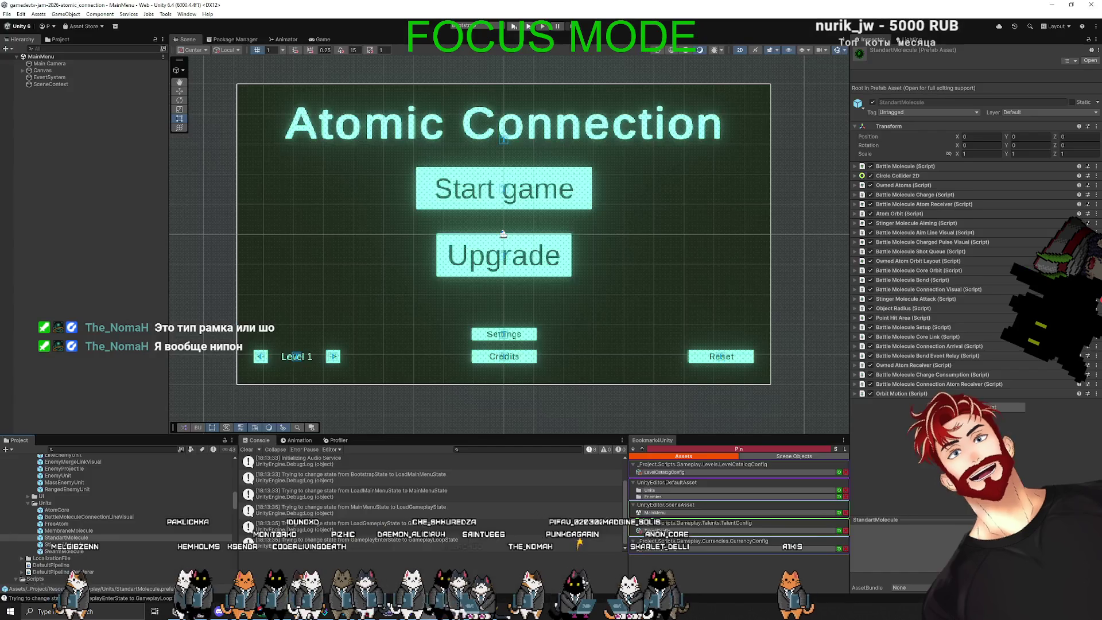
Play the game, inspect talent node costs on the Upgrade screen, then stop Play mode
click(511, 27)
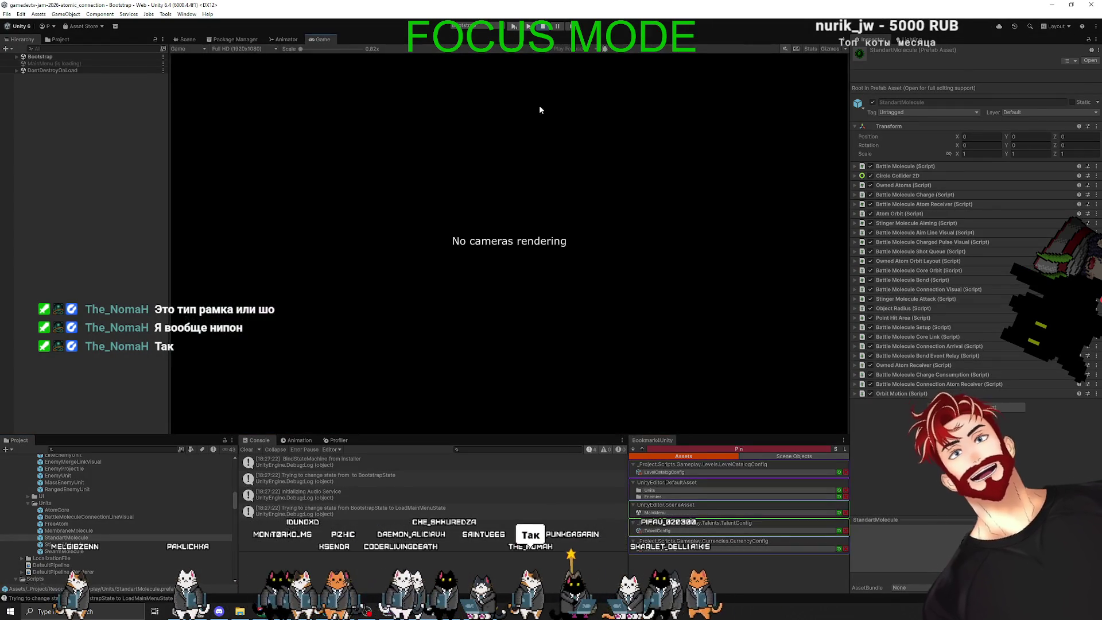
click(505, 280)
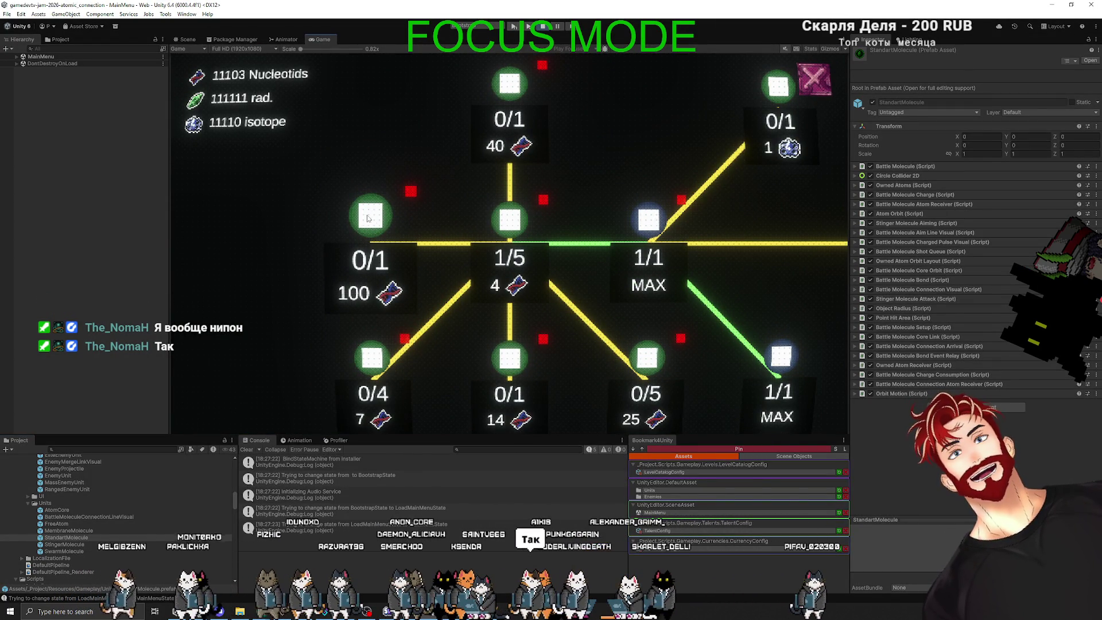
mouse_move(499, 221)
mouse_move(368, 217)
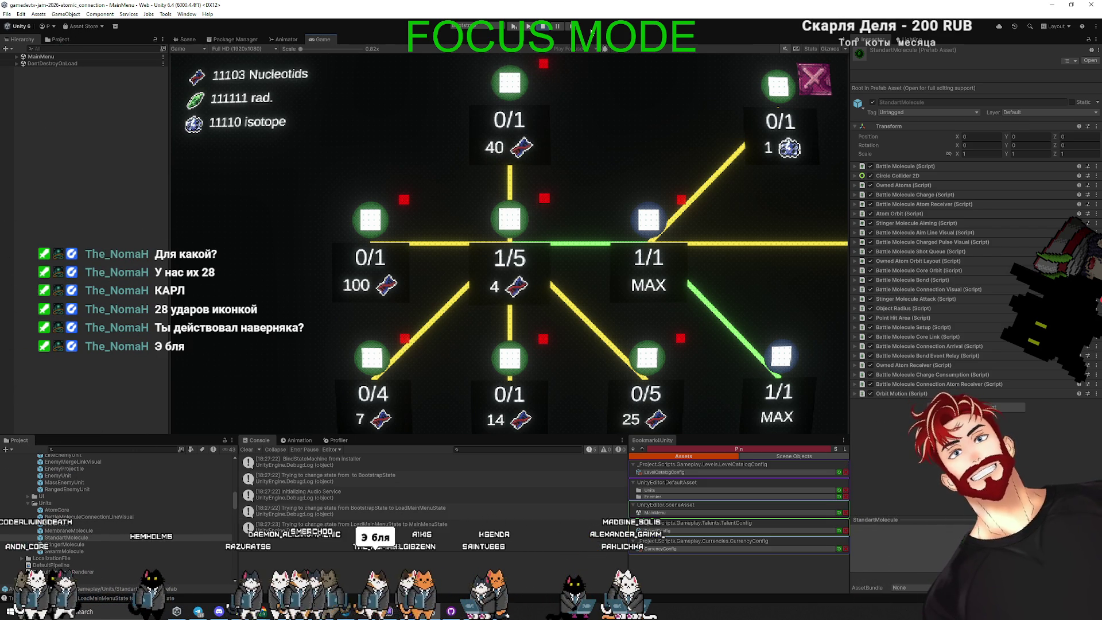
key(ctrl+p)
key(alt+Tab)
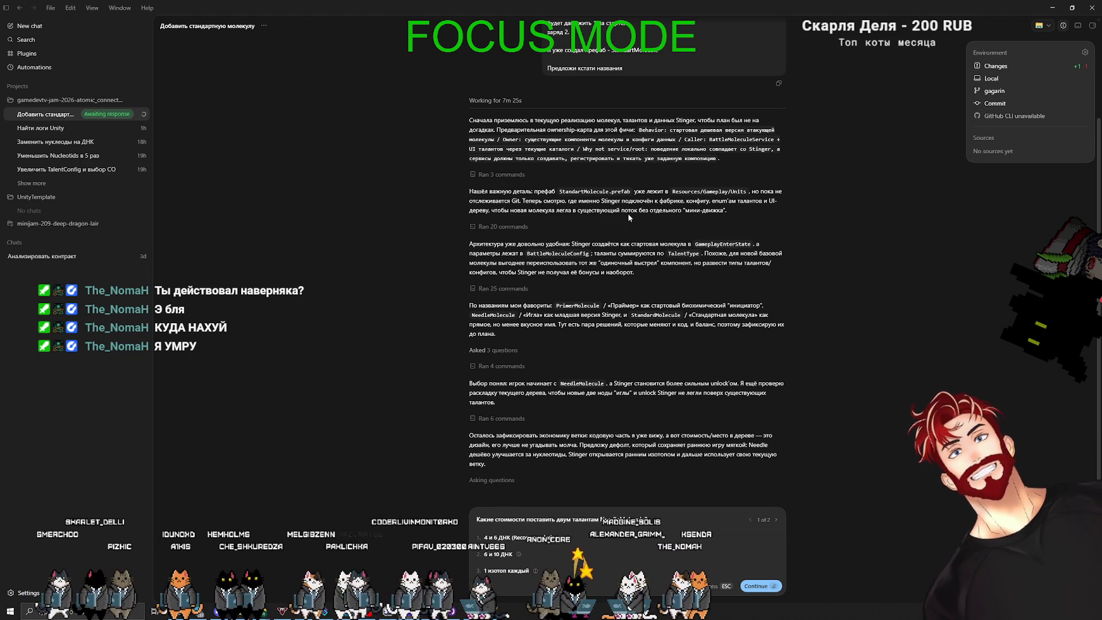
Give a custom NeedleMolecule talent-cost answer (start at 3 isotopes, +1 damage) and submit both answers
text(ри давай начне)
text(ём с 3х атом)
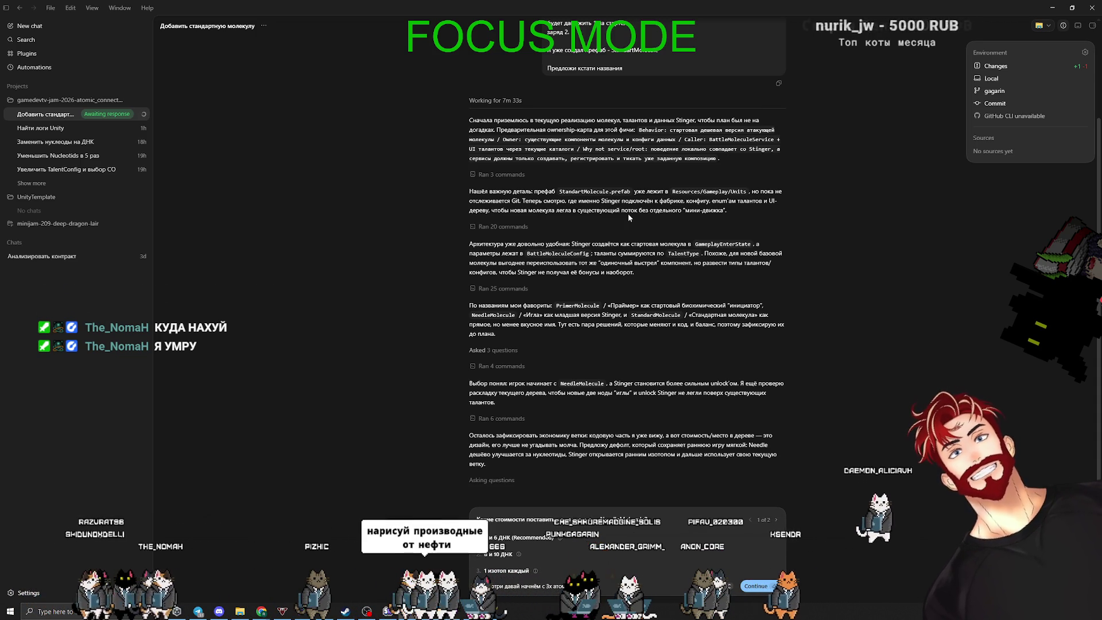
text( изотопов)
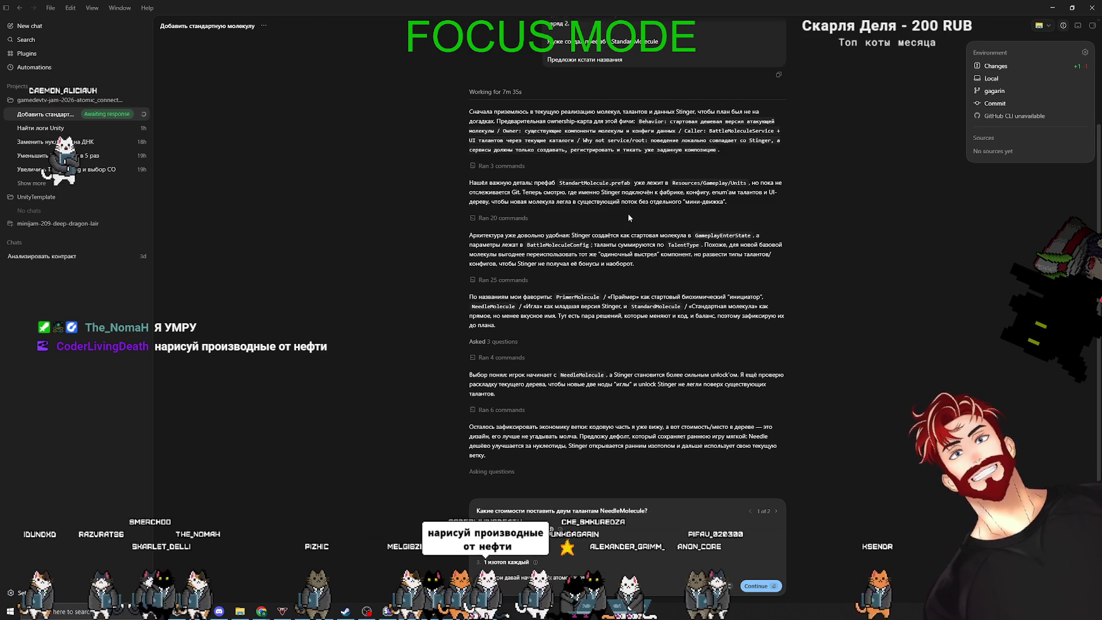
text( у вас будут 2 та)
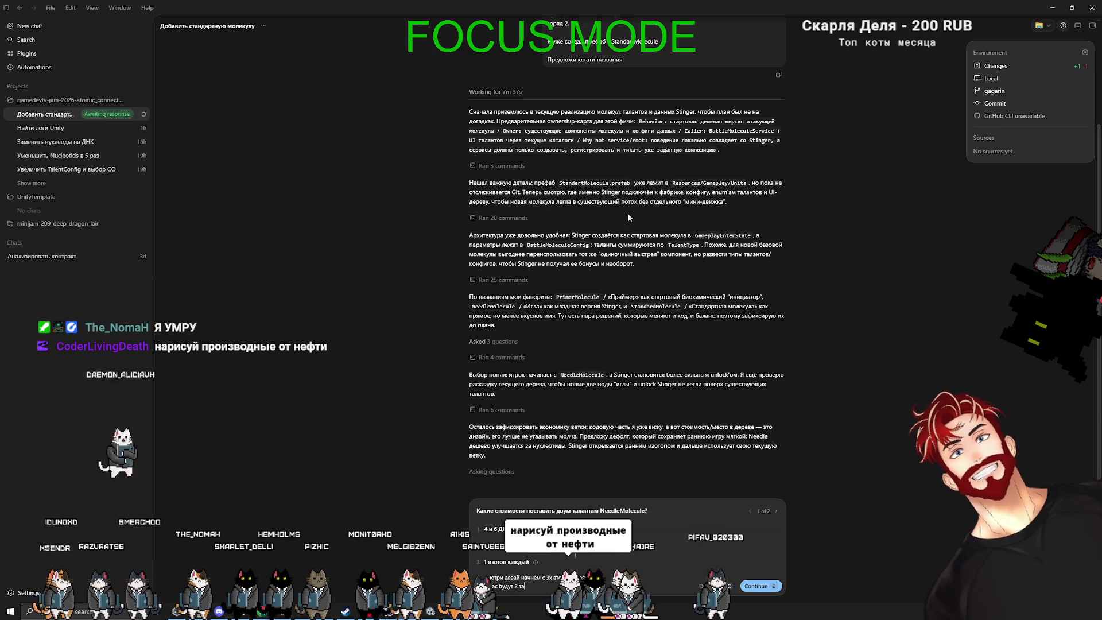
text(ланта, 1 на зар)
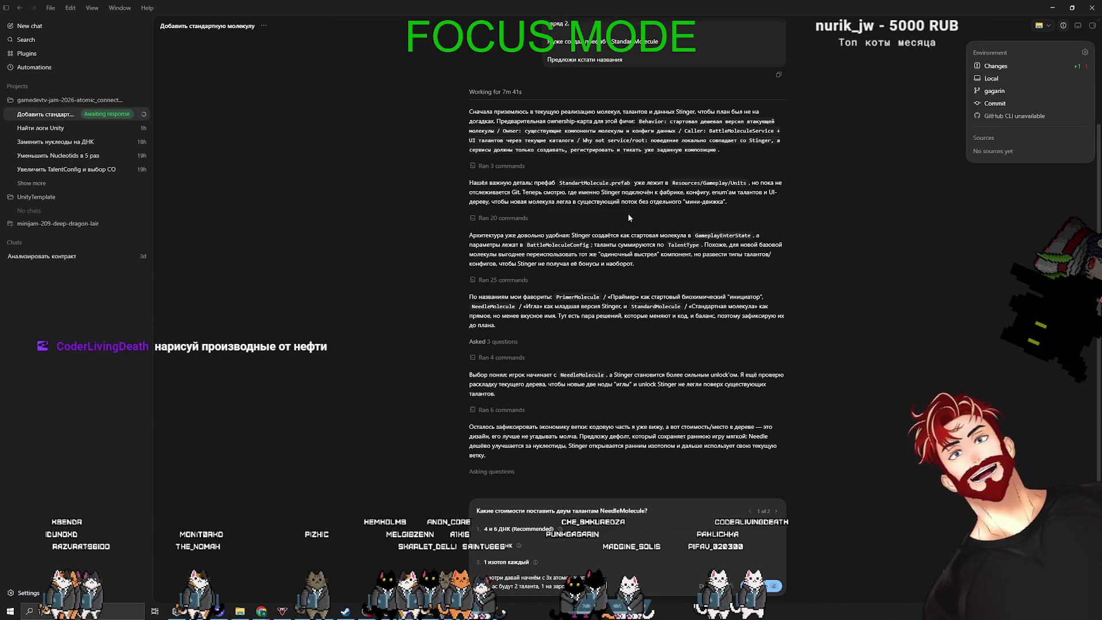
text(яда, имя является герой со -)
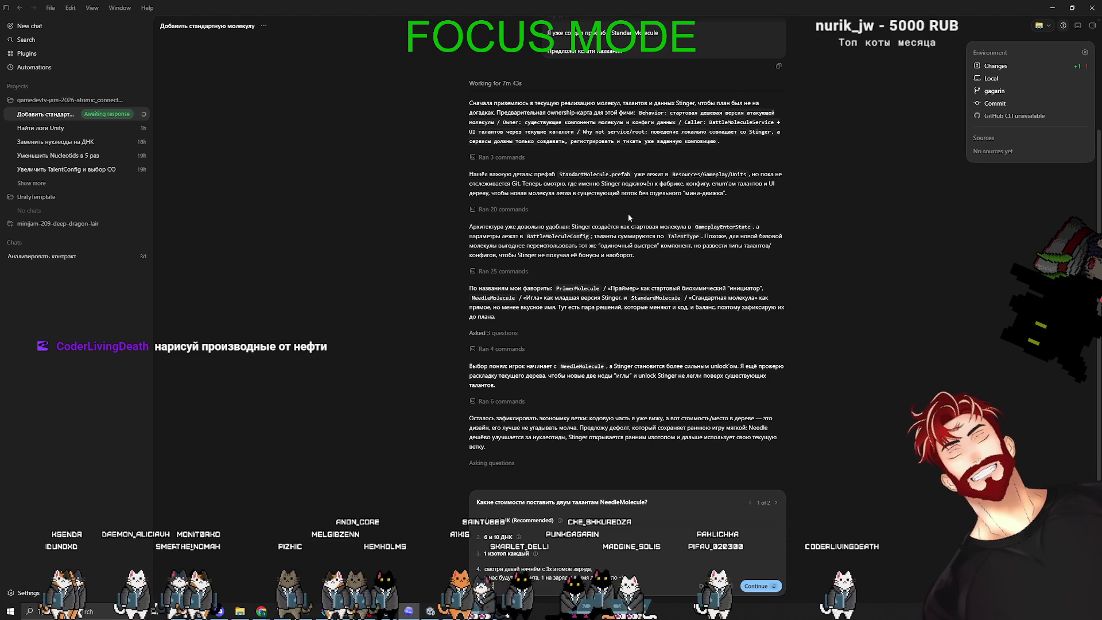
text( на)
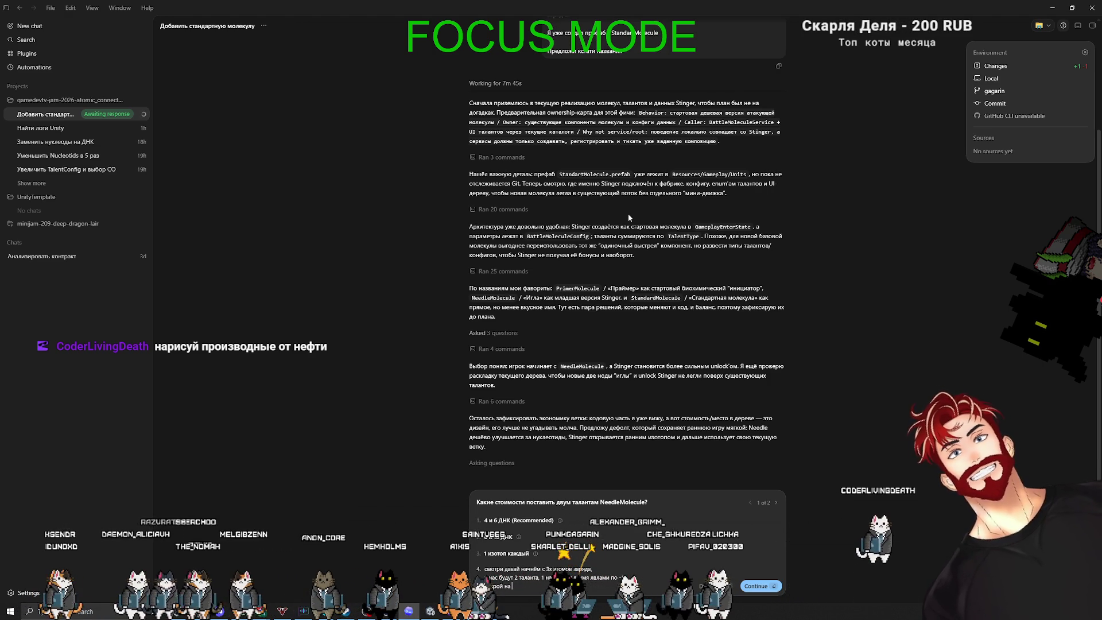
text( урон по)
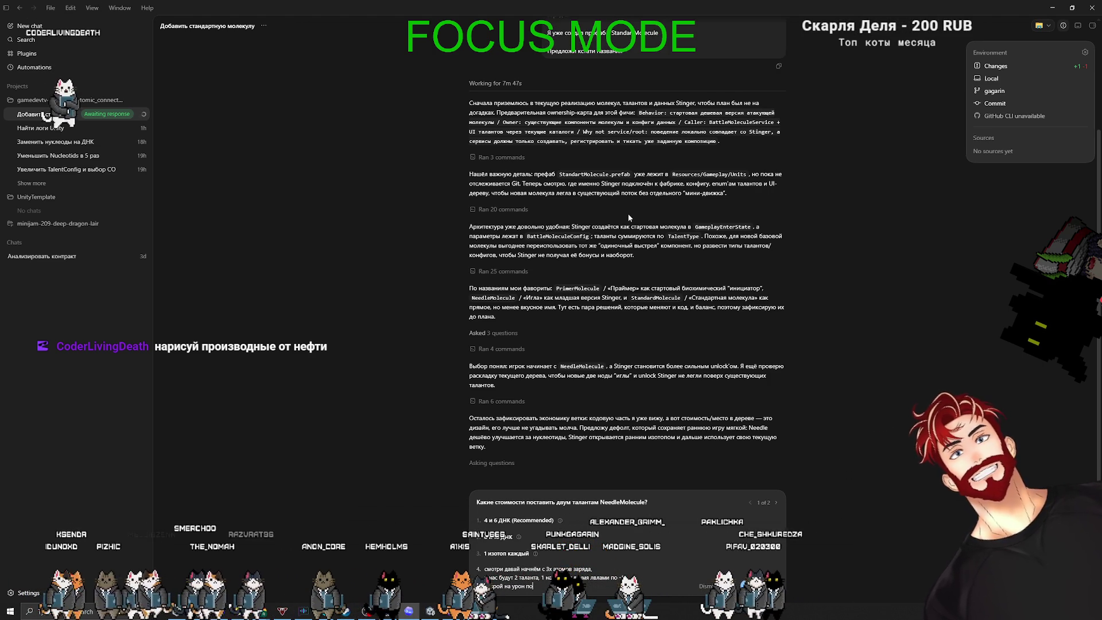
text( +1 урону)
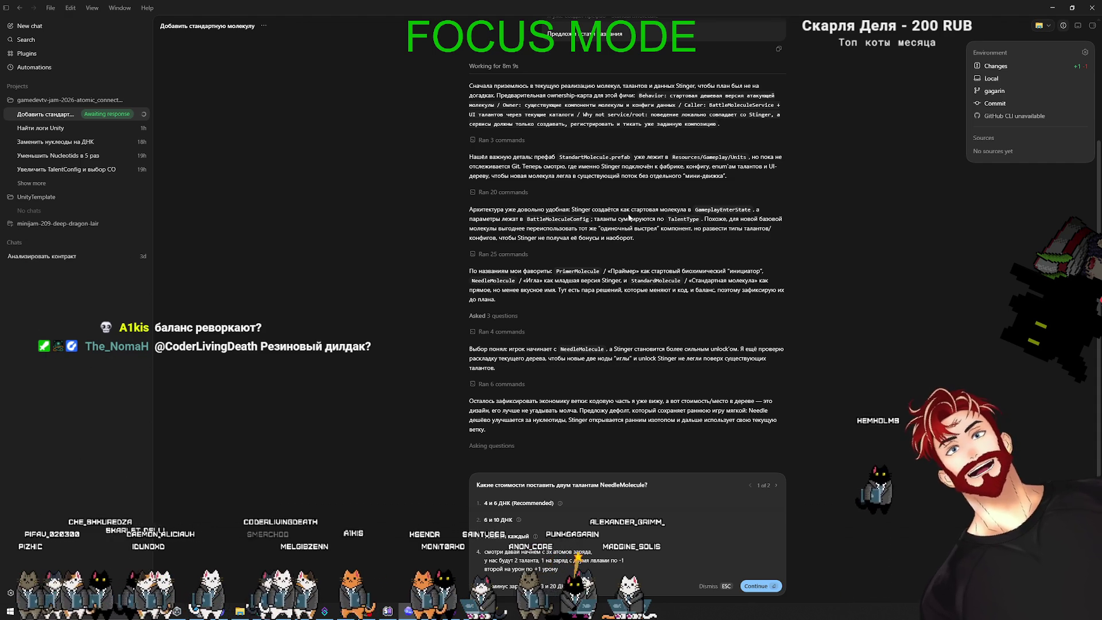
text(+1 урон будет 15)
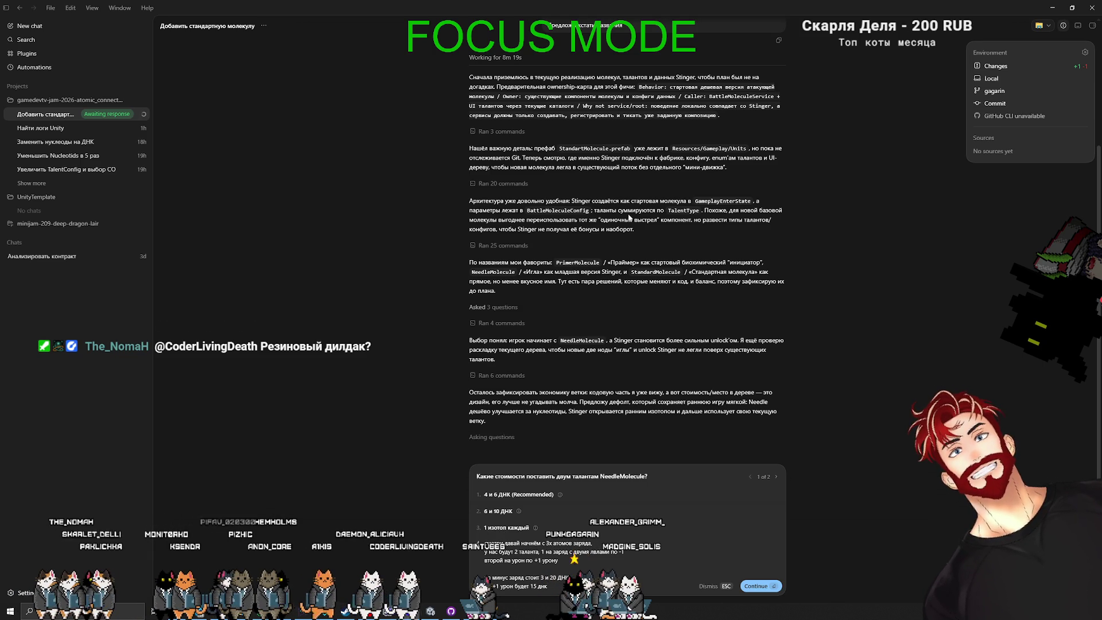
key(BackSpace)
key(BackSpace)
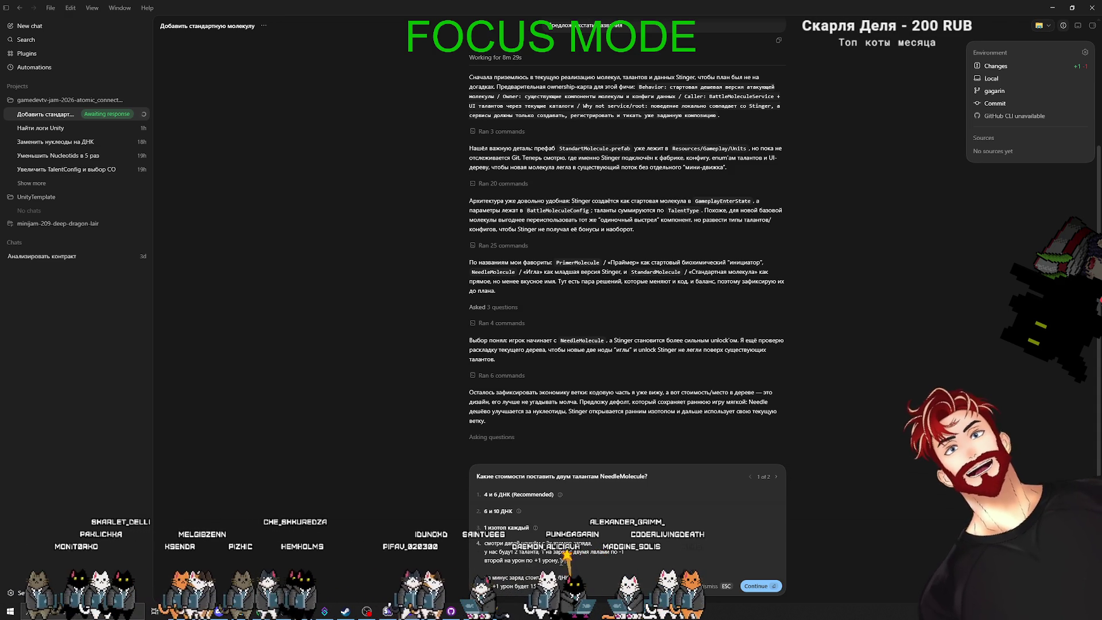
key(Return)
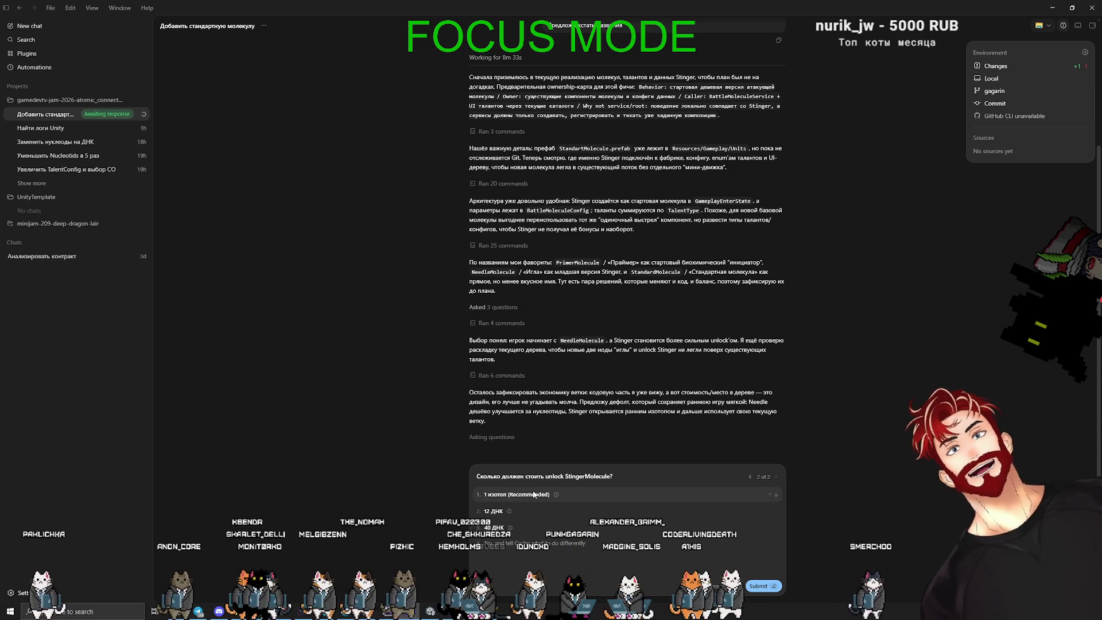
click(565, 494)
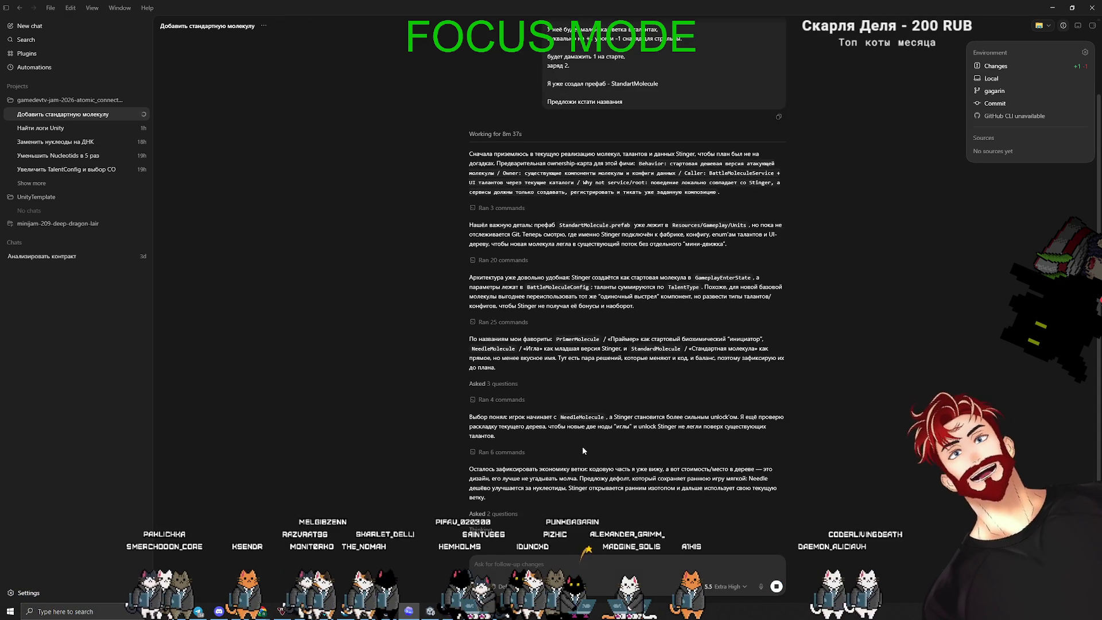
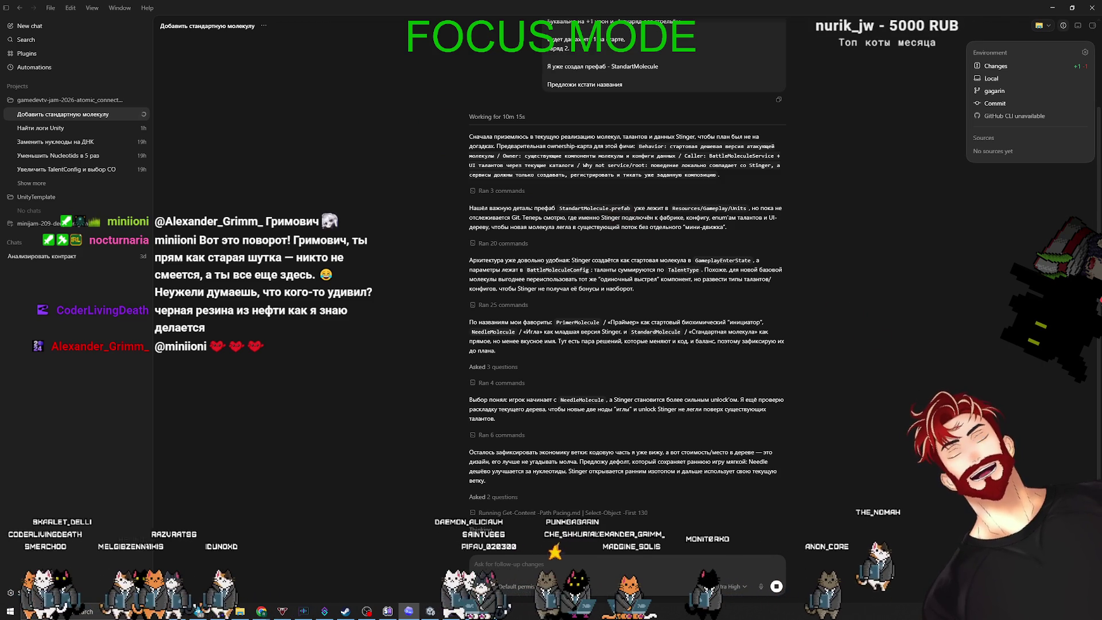
Close the Power-ups dashboard tab and start a new blank browser tab
key(alt+Tab)
click(942, 9)
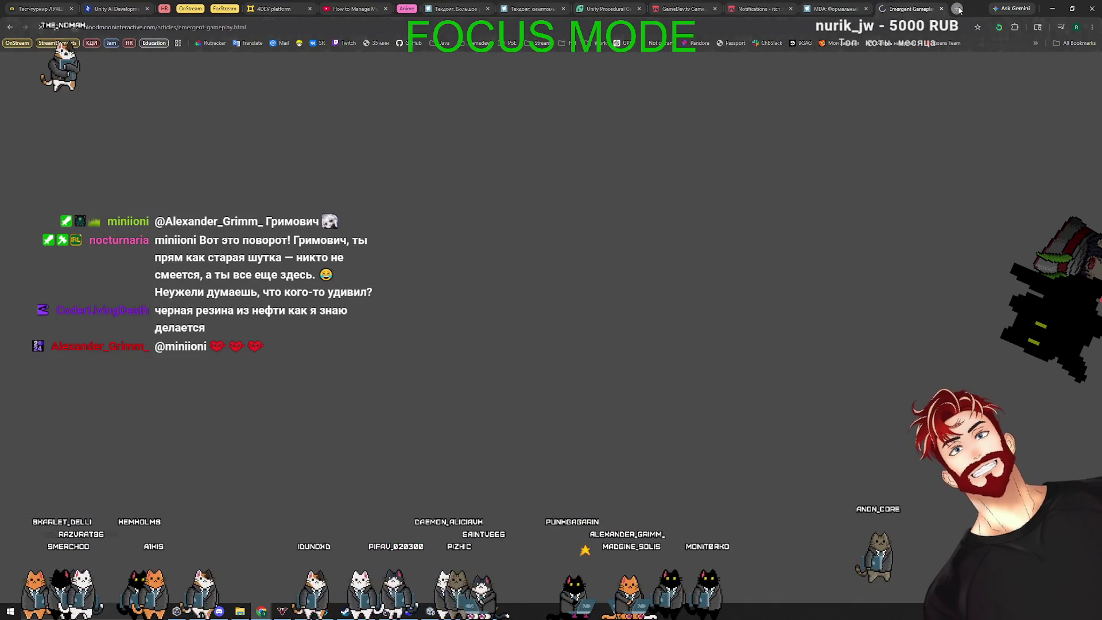
key(ctrl+t)
Search Google for 'из чего делают резину' and expand the full AI overview answer
text(из ег)
key(BackSpace)
key(BackSpace)
text(чего )
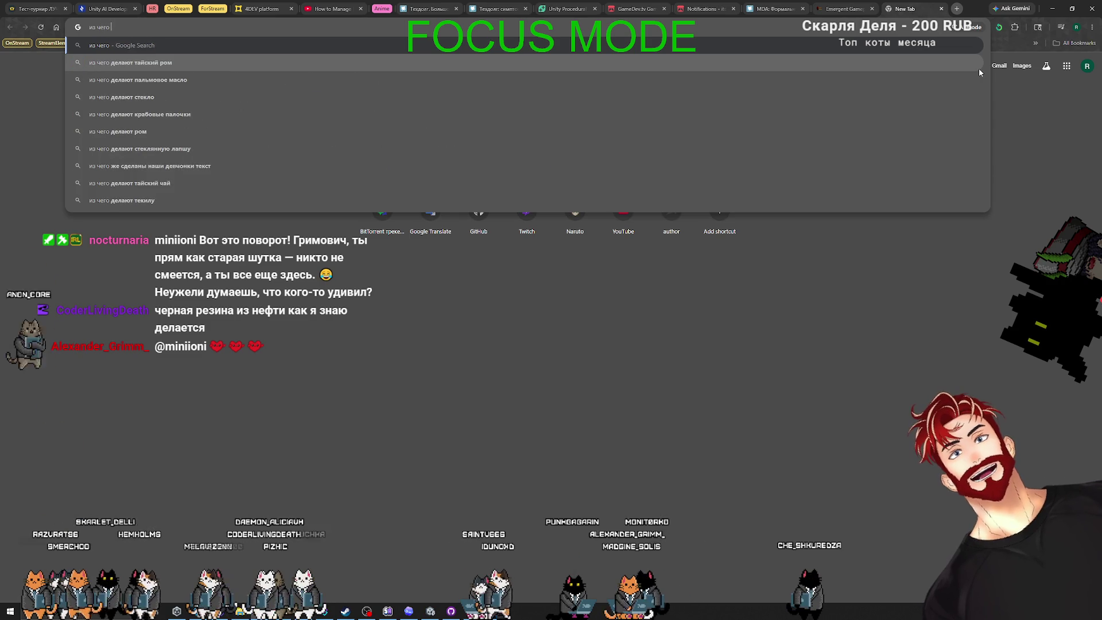
text(делают резину)
key(Return)
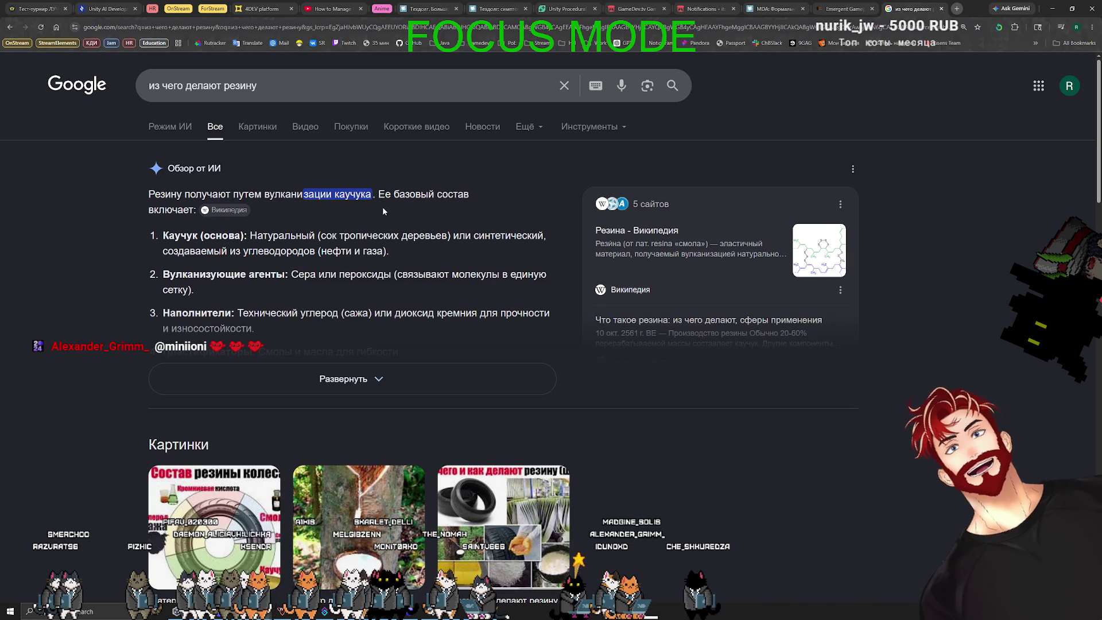
click(385, 367)
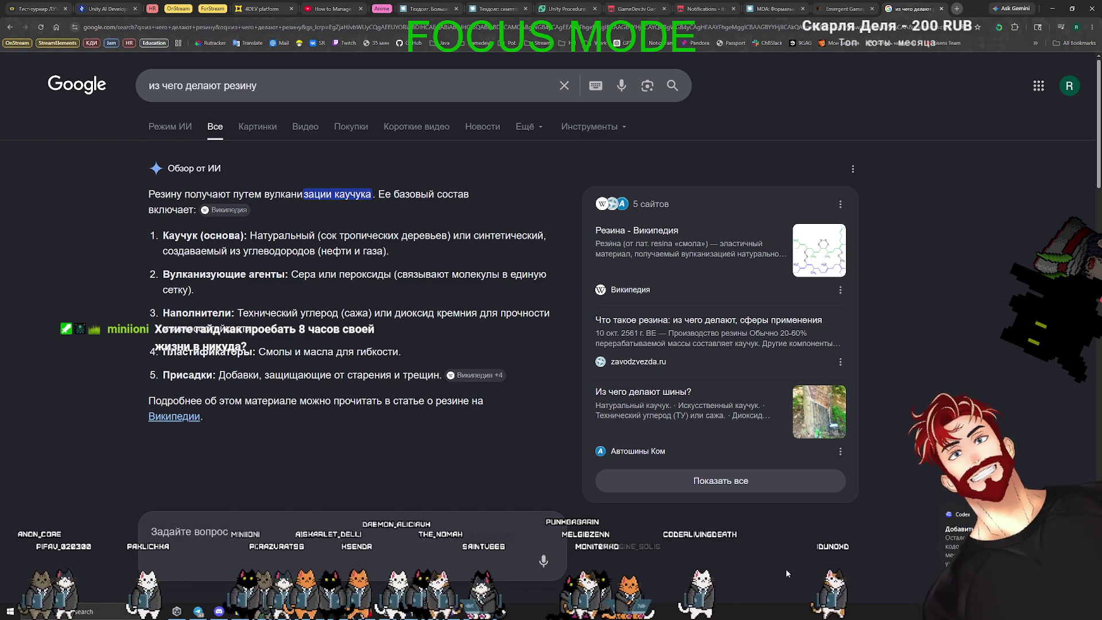
click(970, 531)
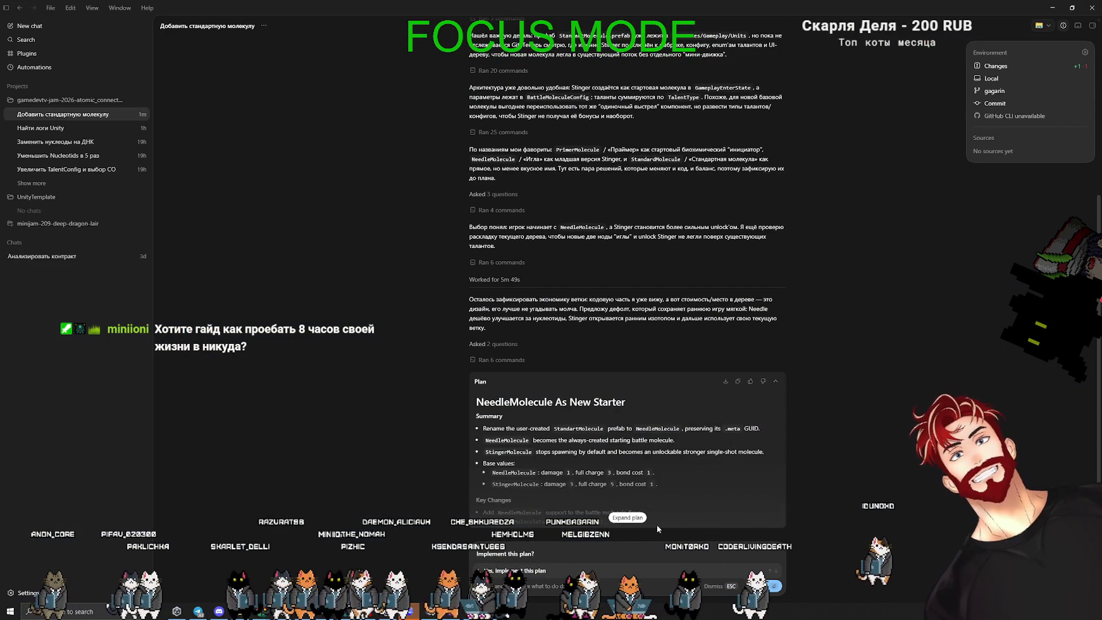
Expand the NeedleMolecule plan and ask Codex to add an instruction to write plans in Russian
click(627, 518)
scroll(732, 457, up, 6)
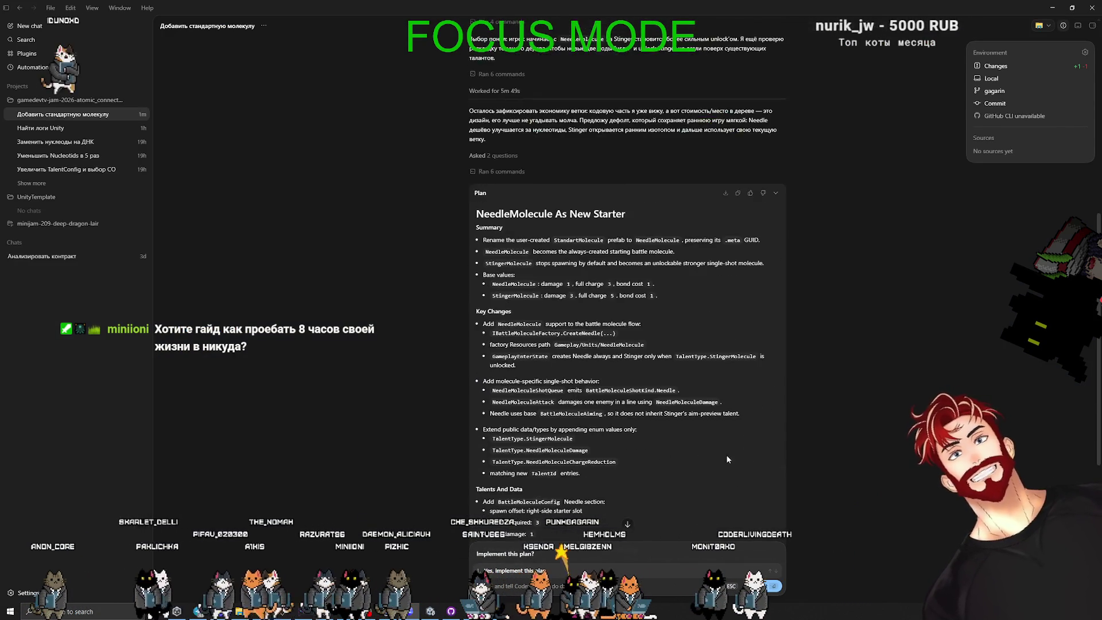
scroll(635, 421, down, 5)
scroll(637, 426, down, 2)
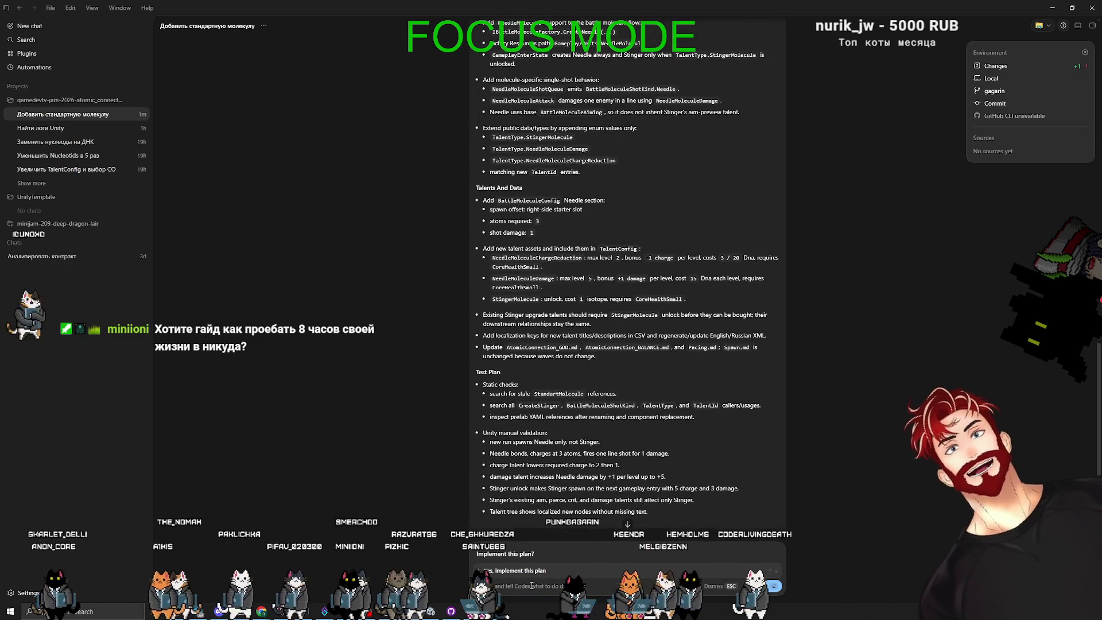
click(524, 586)
text(можешь уже с)
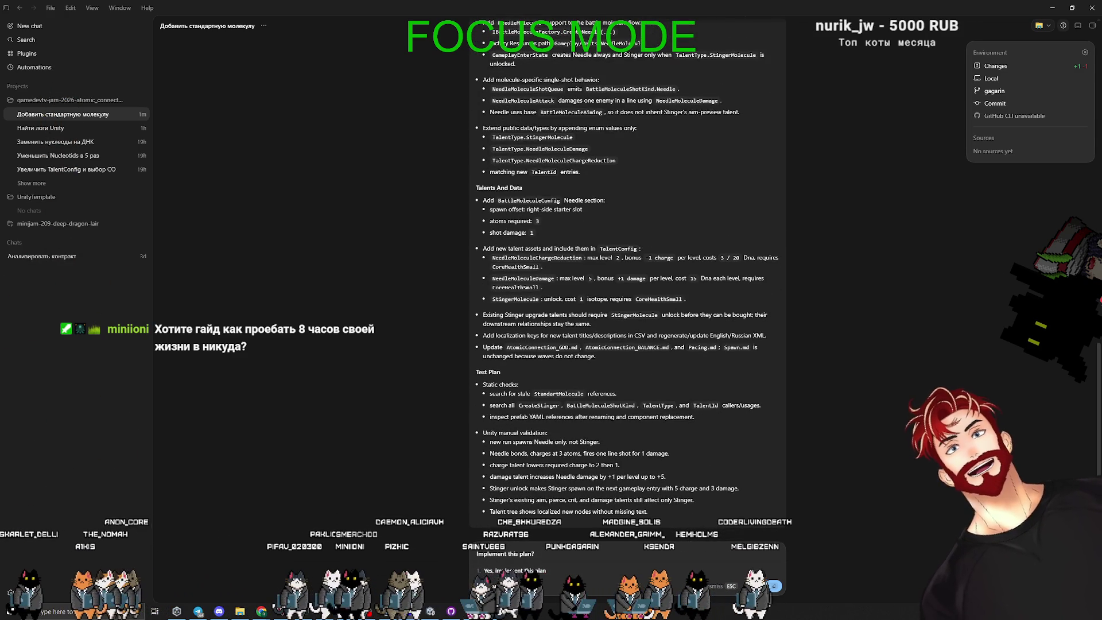
text(ебе в ни)
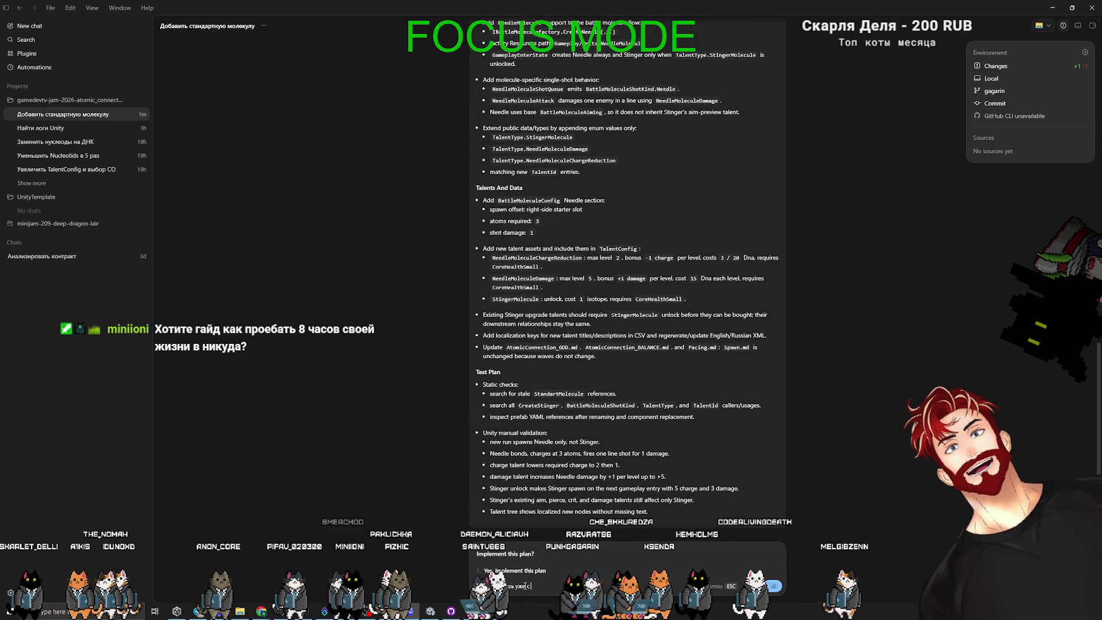
text(струк)
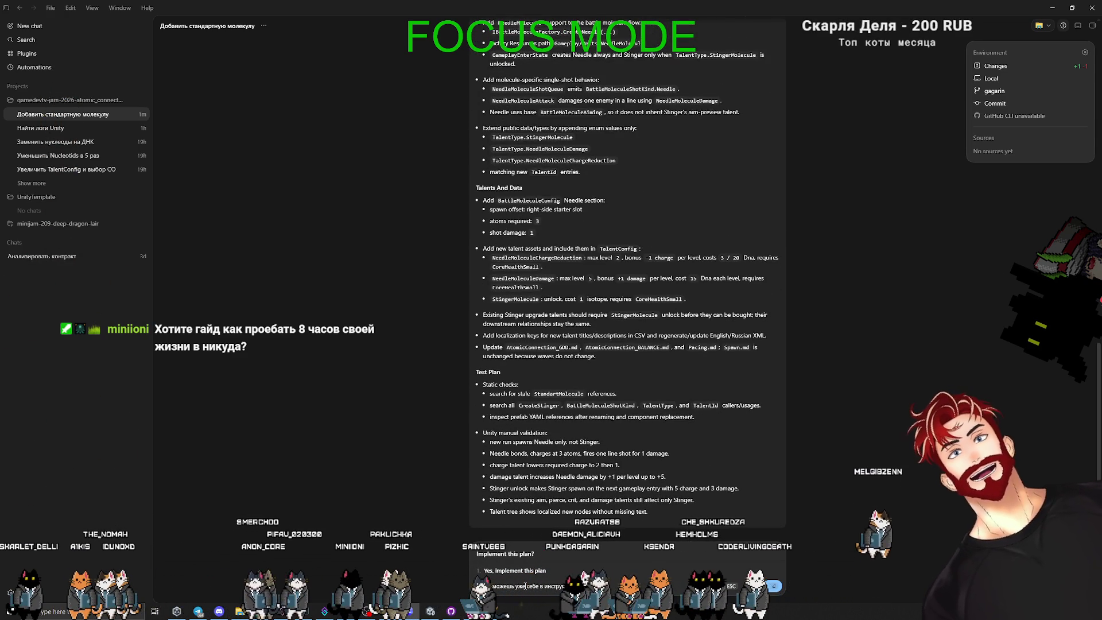
text(ции, чтобы делать планы)
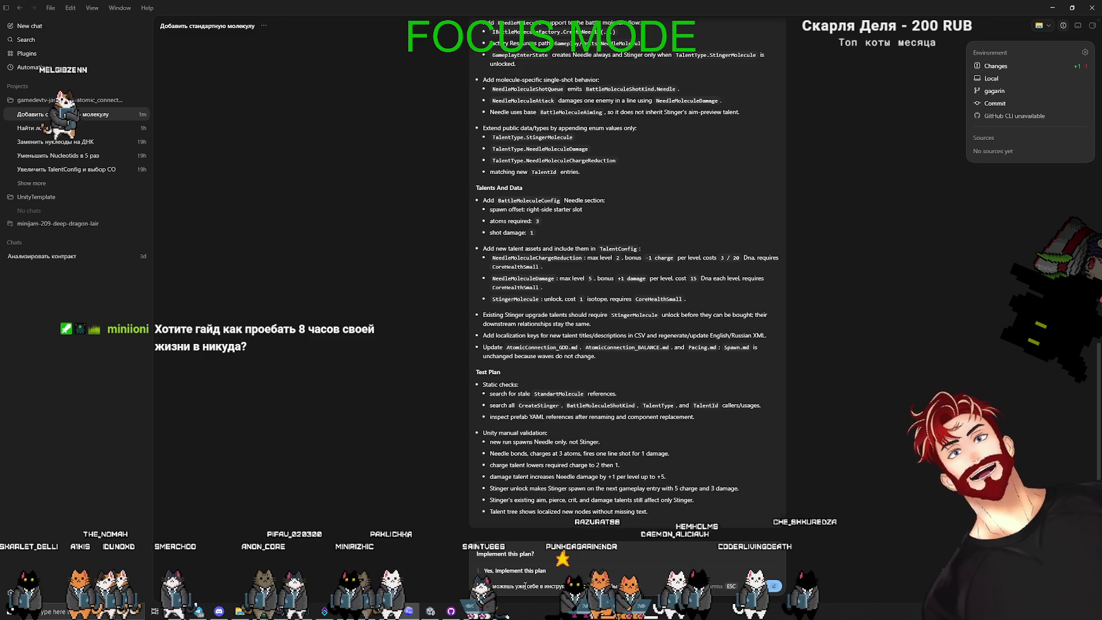
text( на русском)
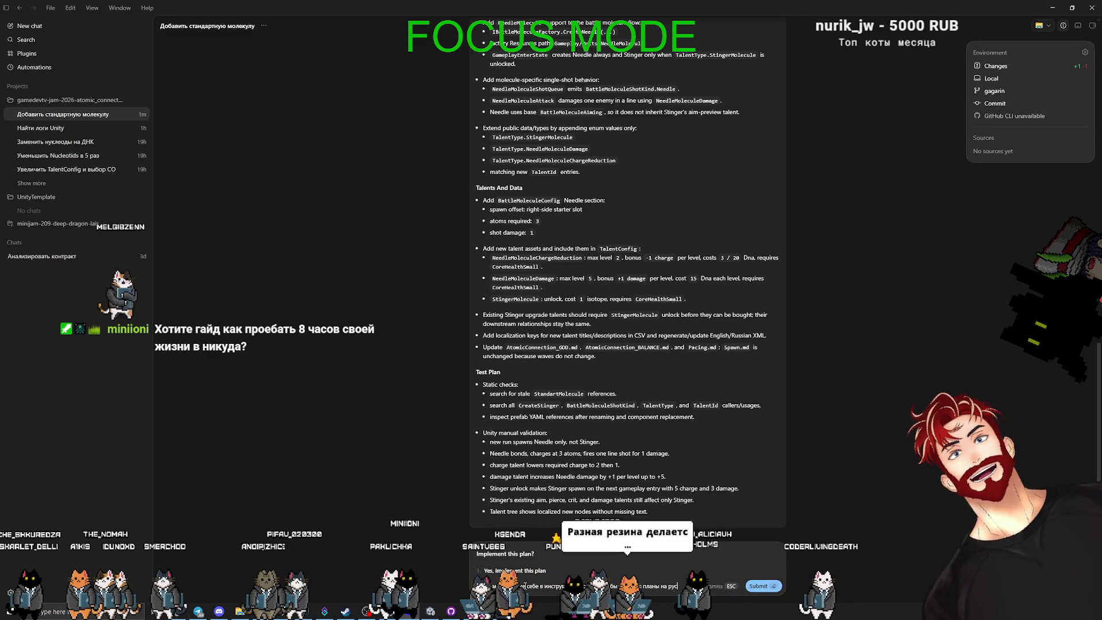
key(Return)
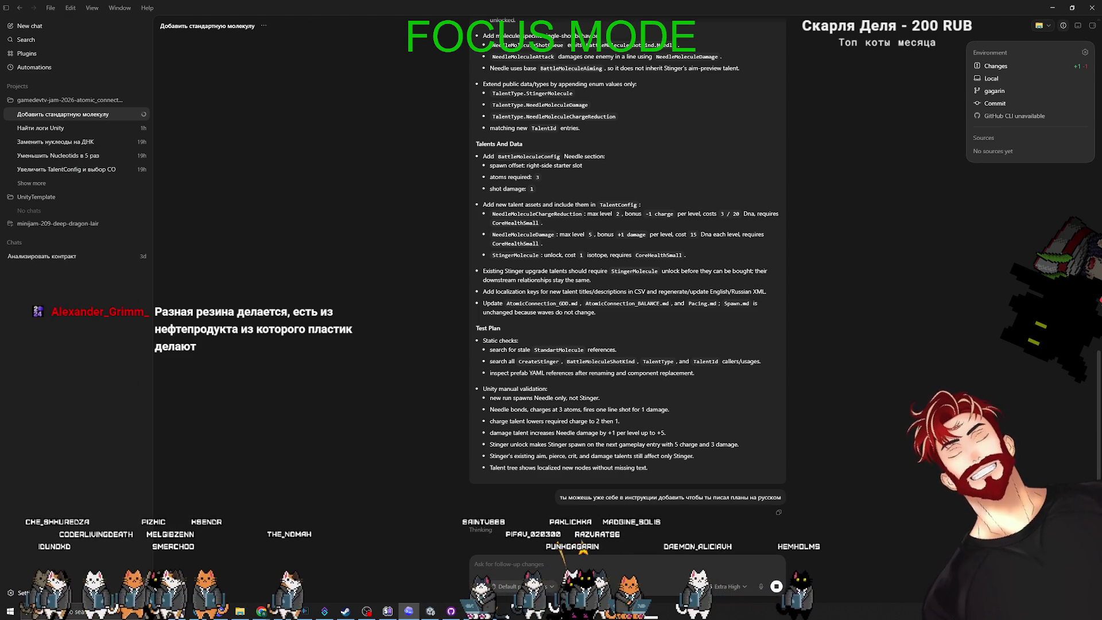
key(alt+Tab)
Search 'делают ли резину из нефти' and expand the full AI overview answer
click(295, 95)
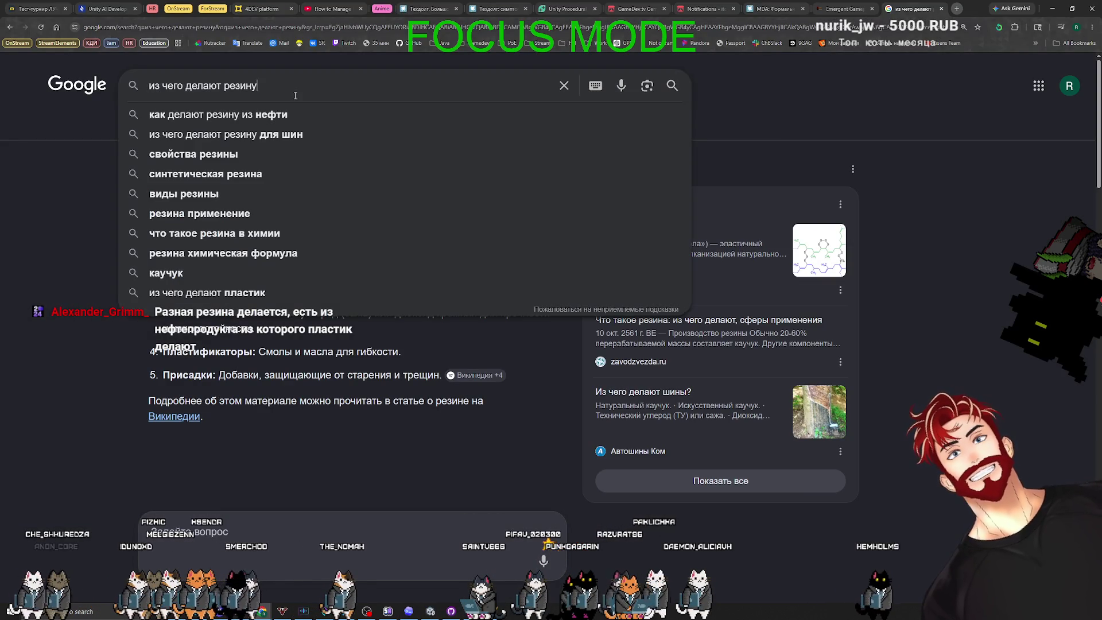
text(делают )
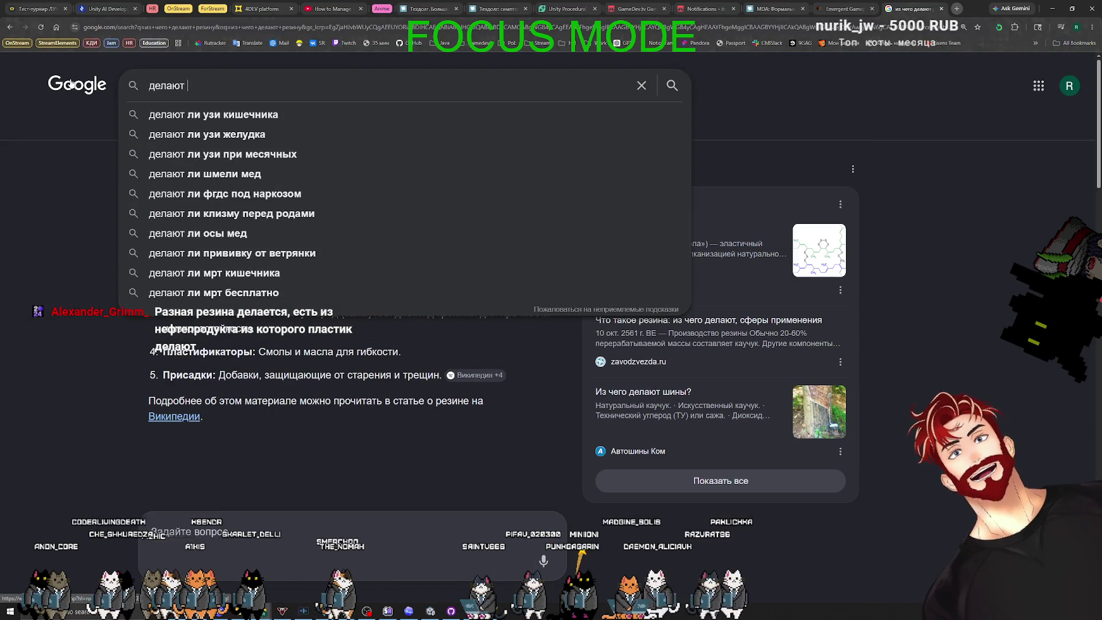
text(ли резину из нефти)
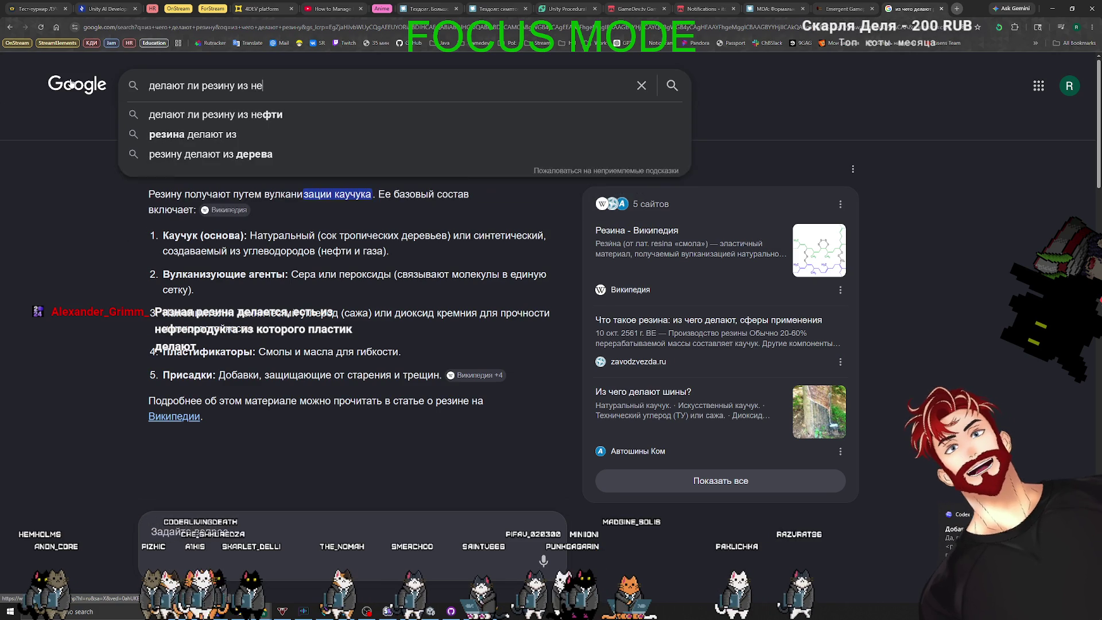
key(Return)
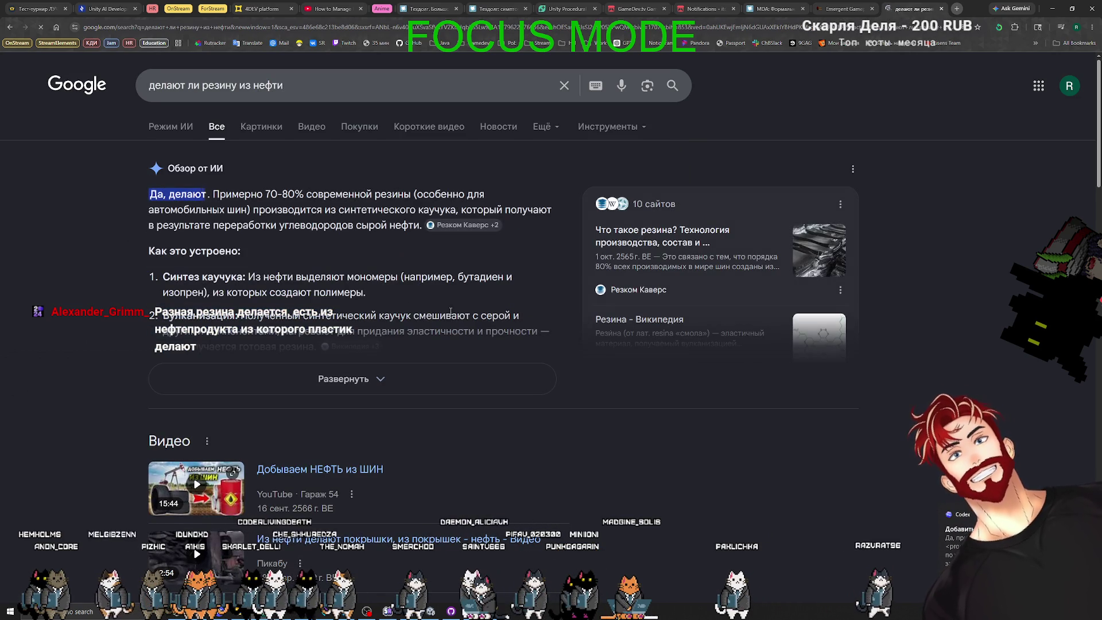
click(351, 384)
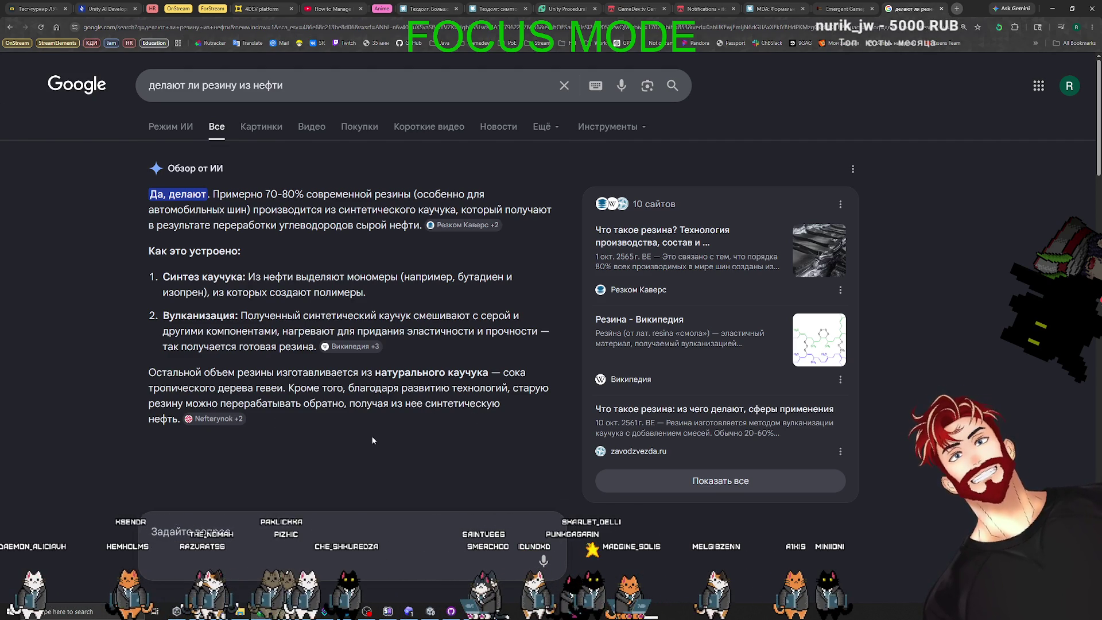
Open the 'Добываем НЕФТЬ из ШИН' video from the Videos results in a new tab
scroll(372, 435, down, 5)
scroll(372, 439, down, 1)
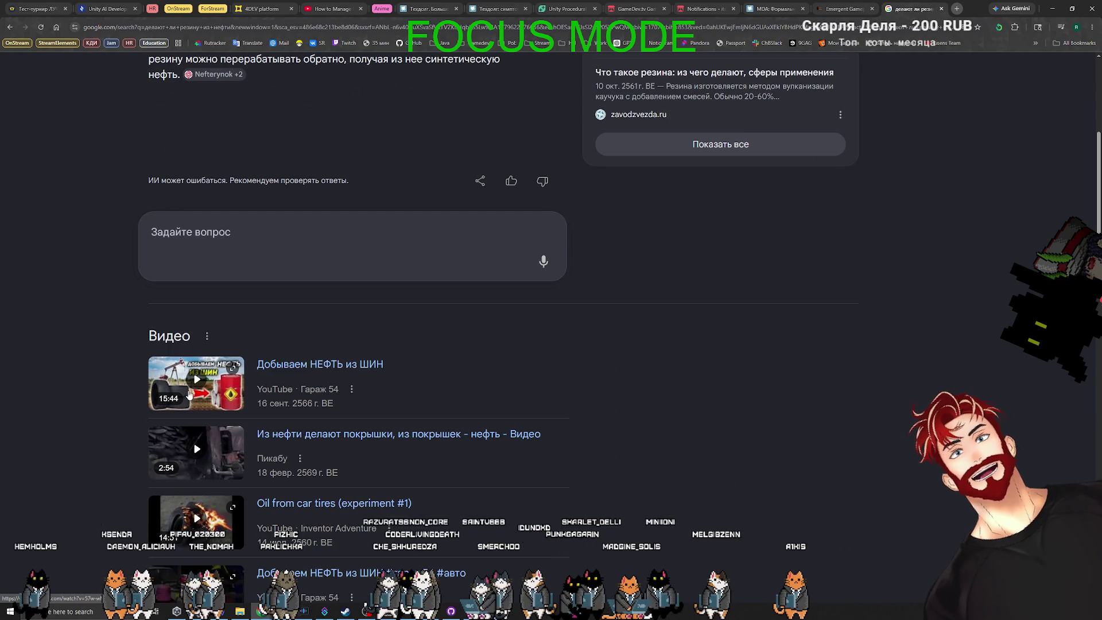
middle_click(303, 370)
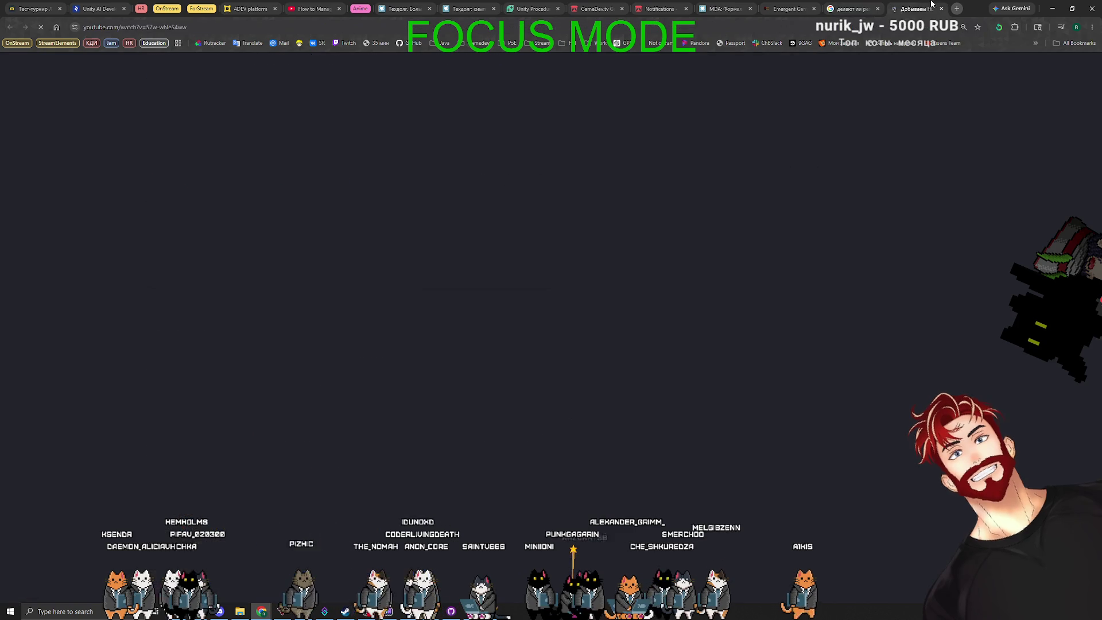
Skip through the tire-oil video from 1:09 onward to near its end at 14:25
click(931, 5)
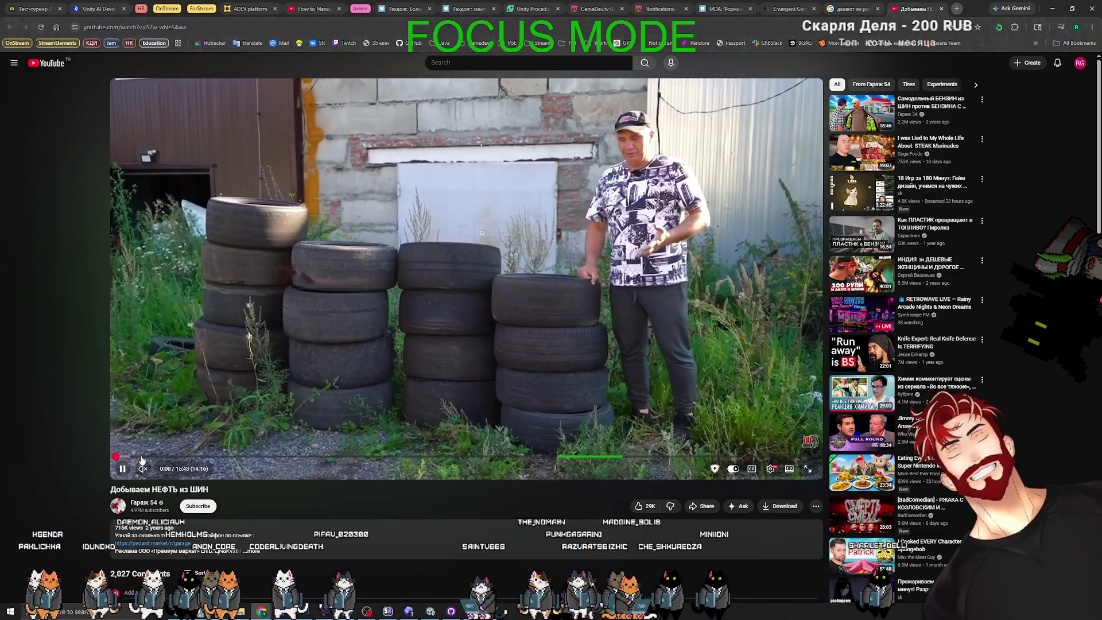
click(165, 457)
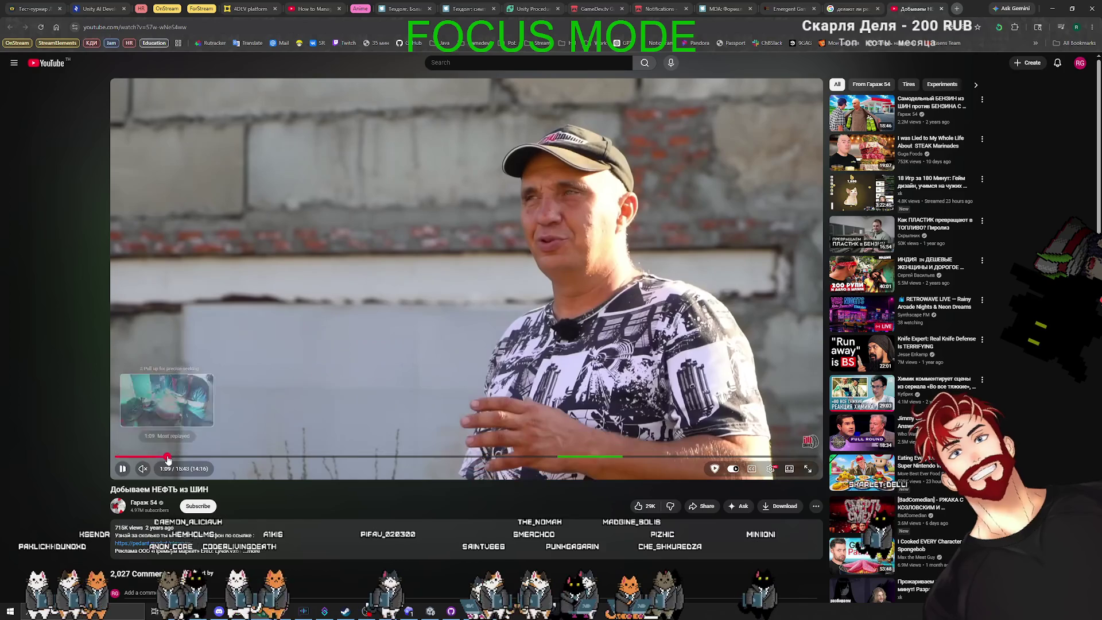
click(200, 457)
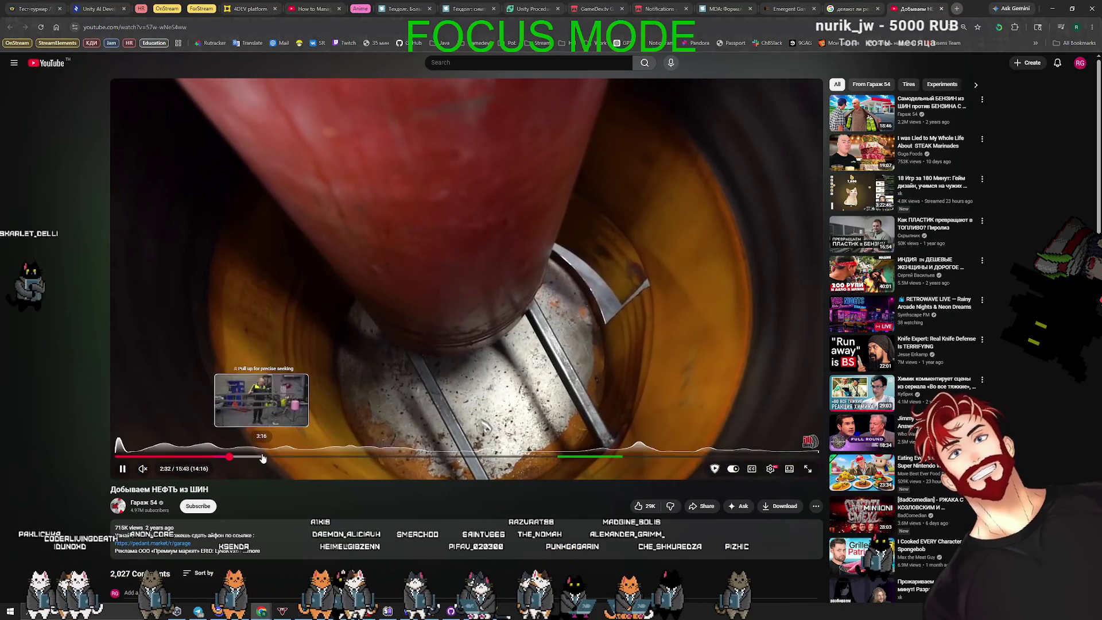
click(261, 457)
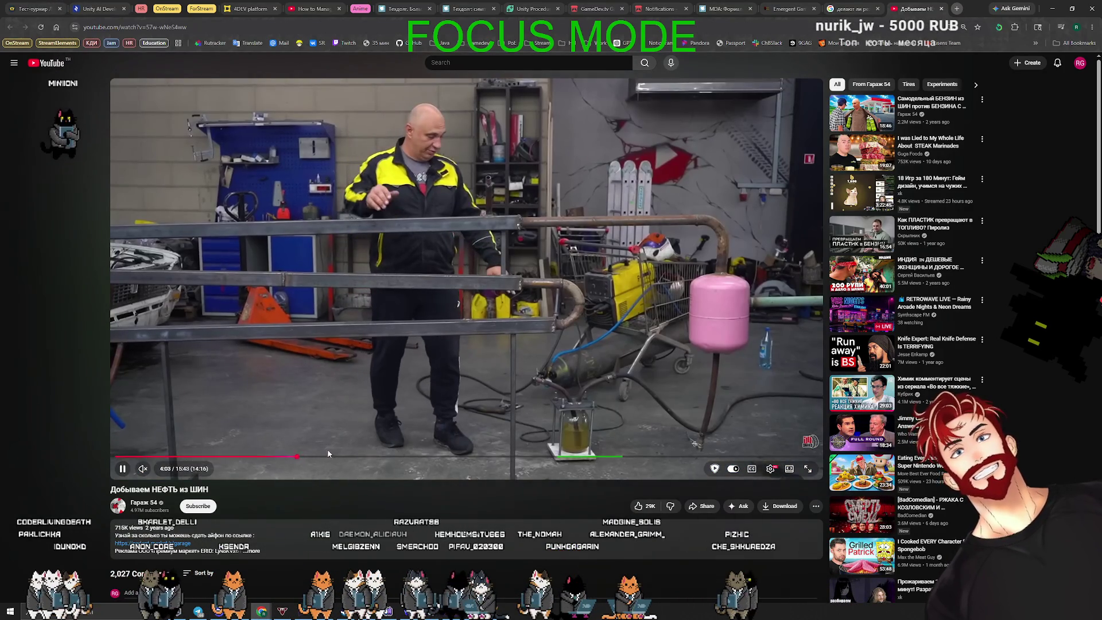
click(331, 457)
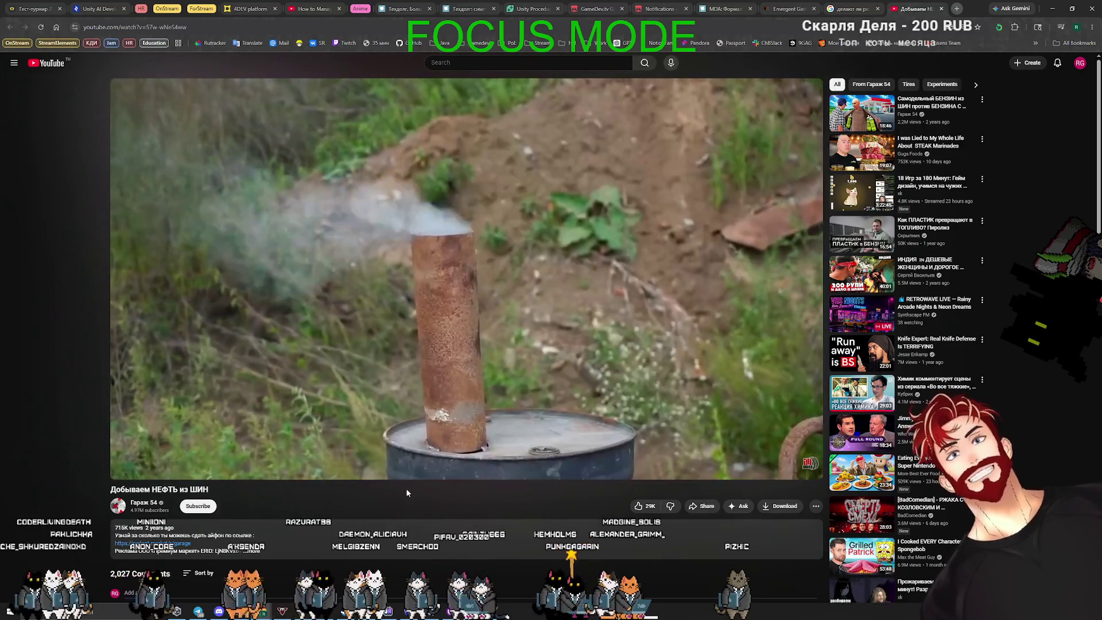
key(Right)
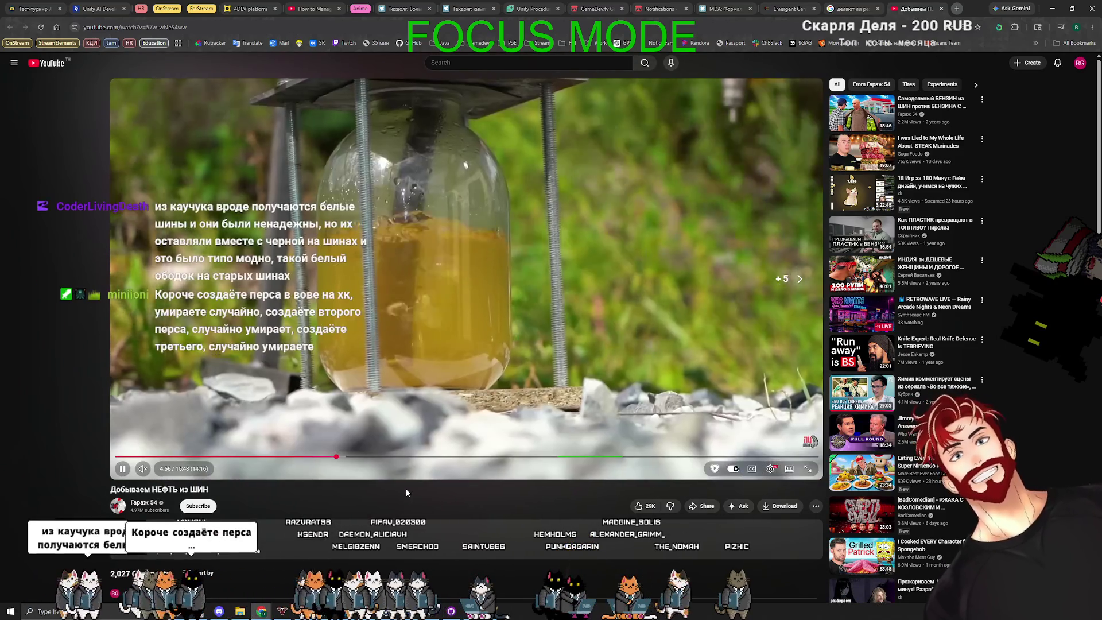
key(Right)
key(Right)
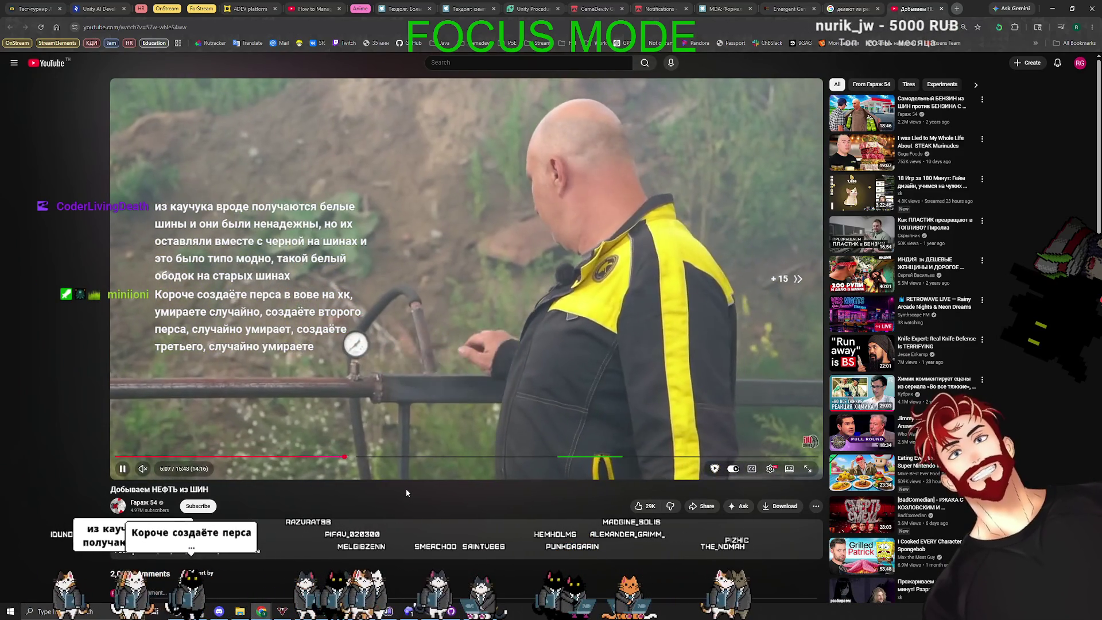
key(Right)
key(Right)
key(Right)
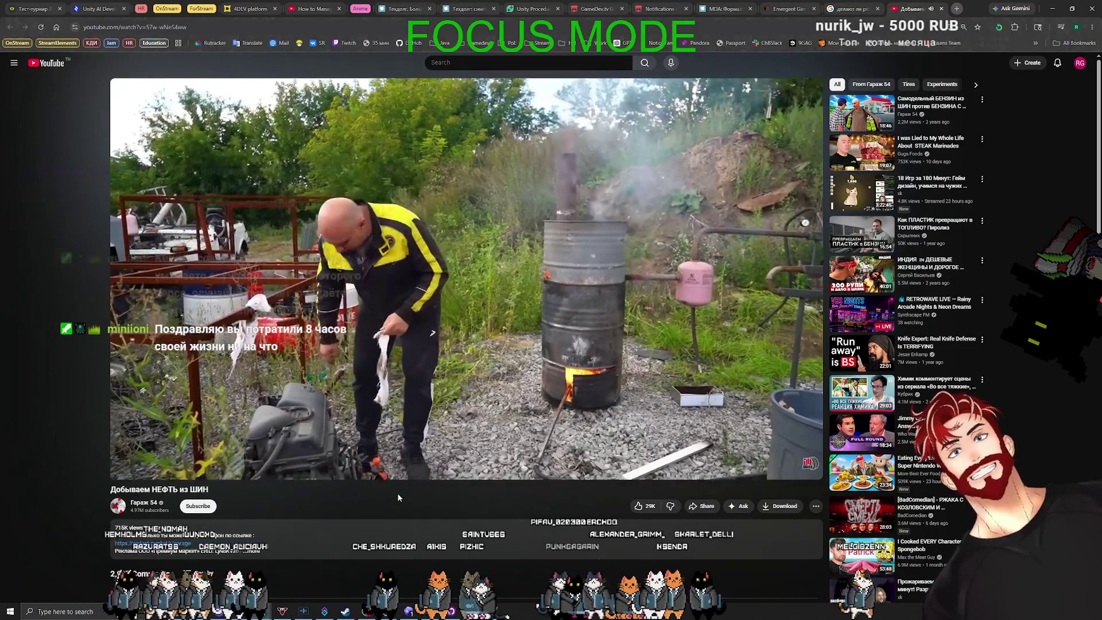
key(Right)
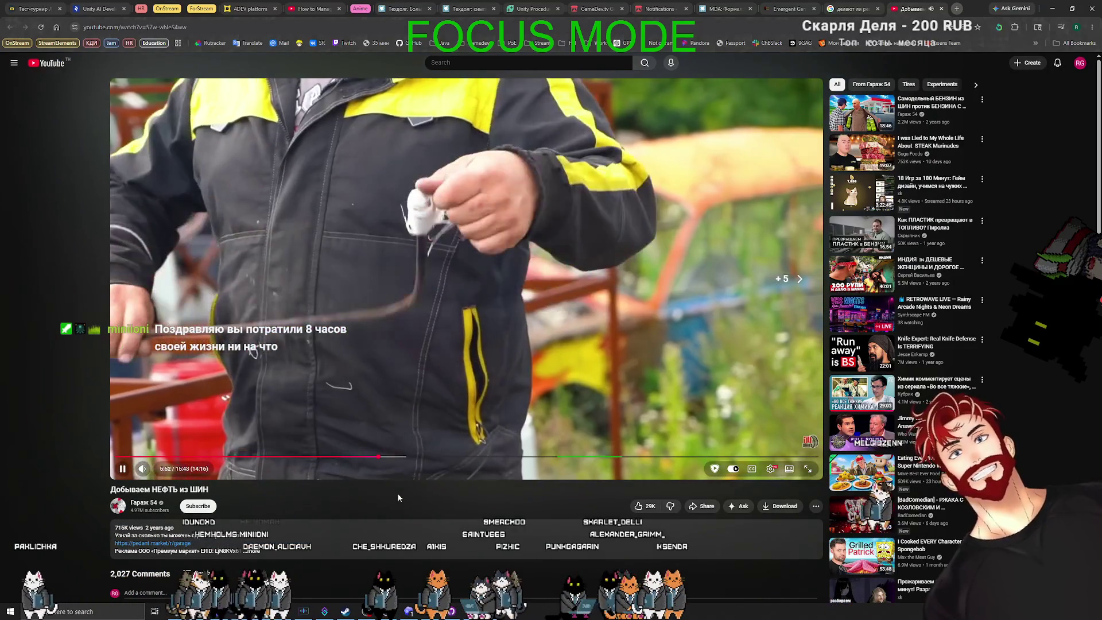
key(Right)
key(Right)
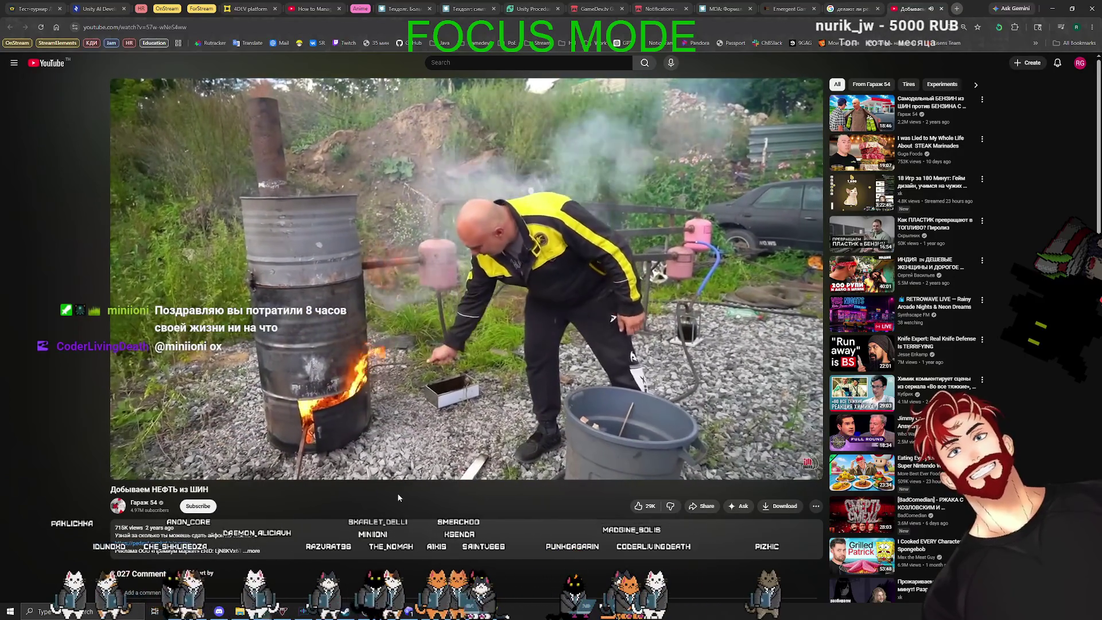
key(Right)
key(Right)
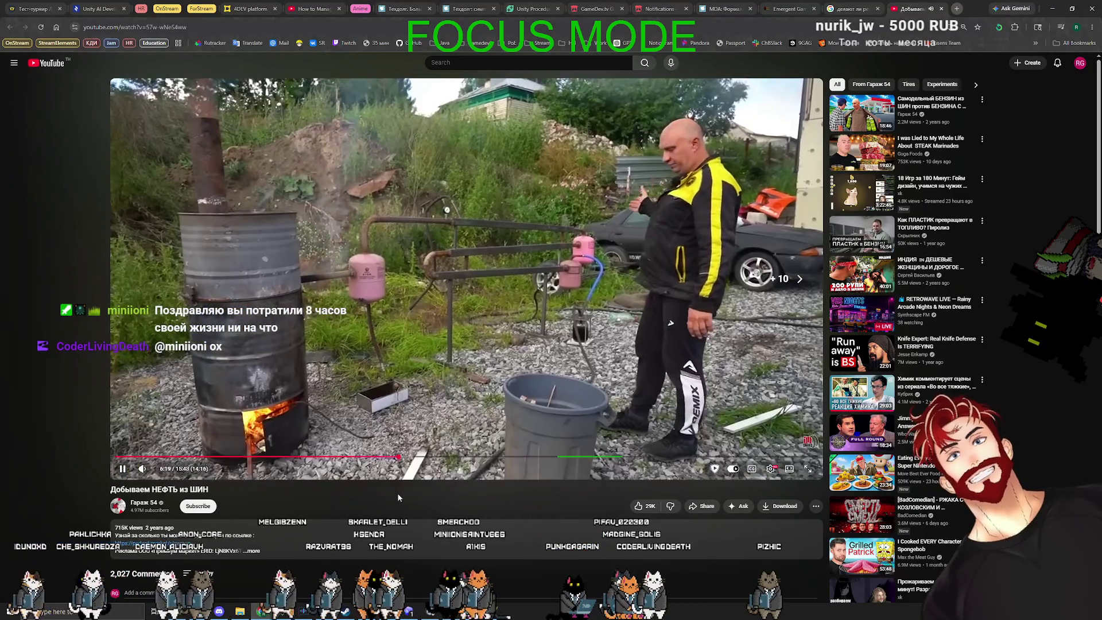
key(Right)
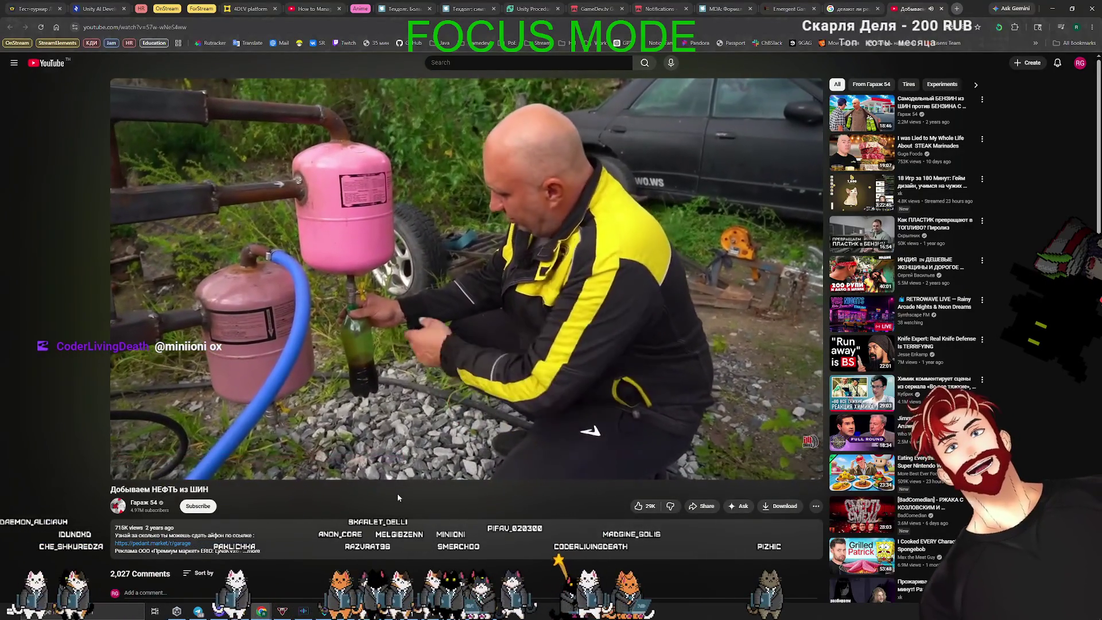
key(Right)
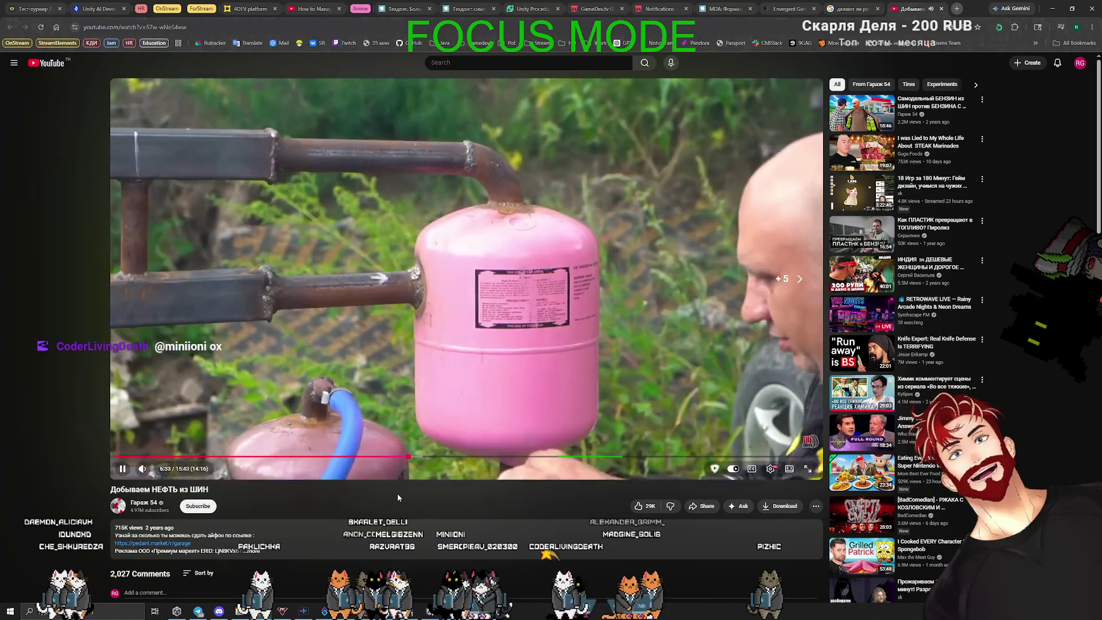
key(Right)
key(Right)
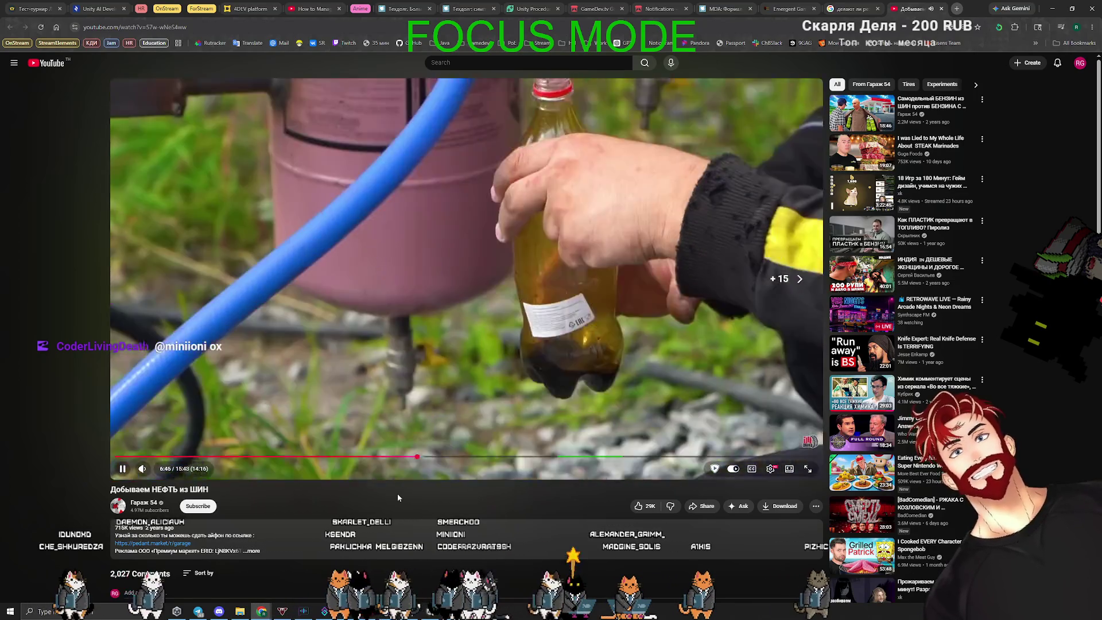
key(Right)
key(Right)
key(Right)
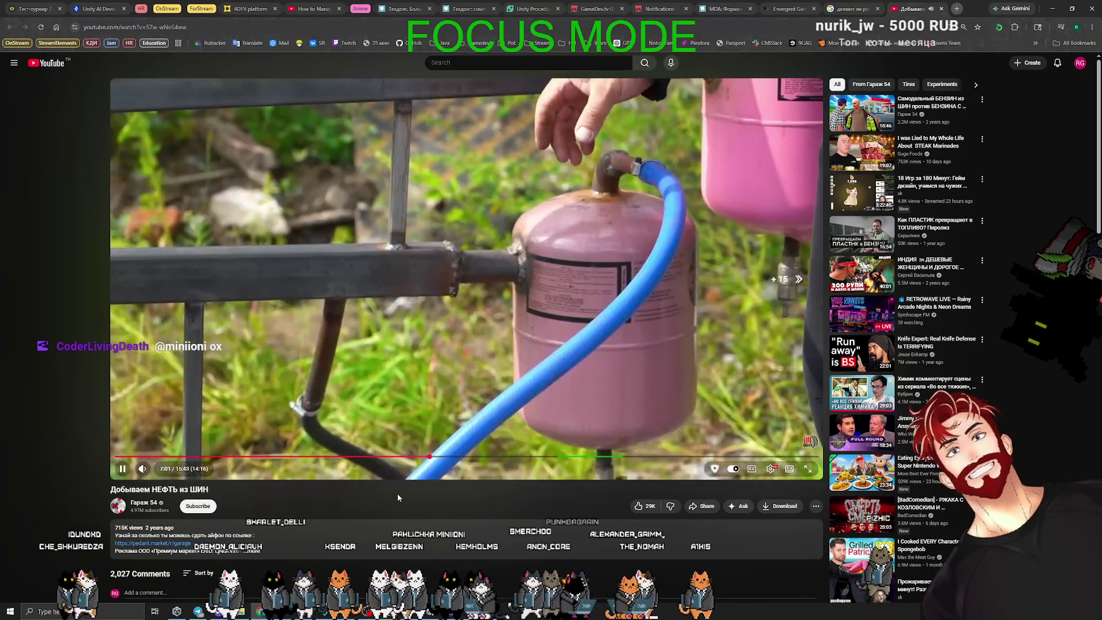
key(Right)
key(Right)
key(Right)
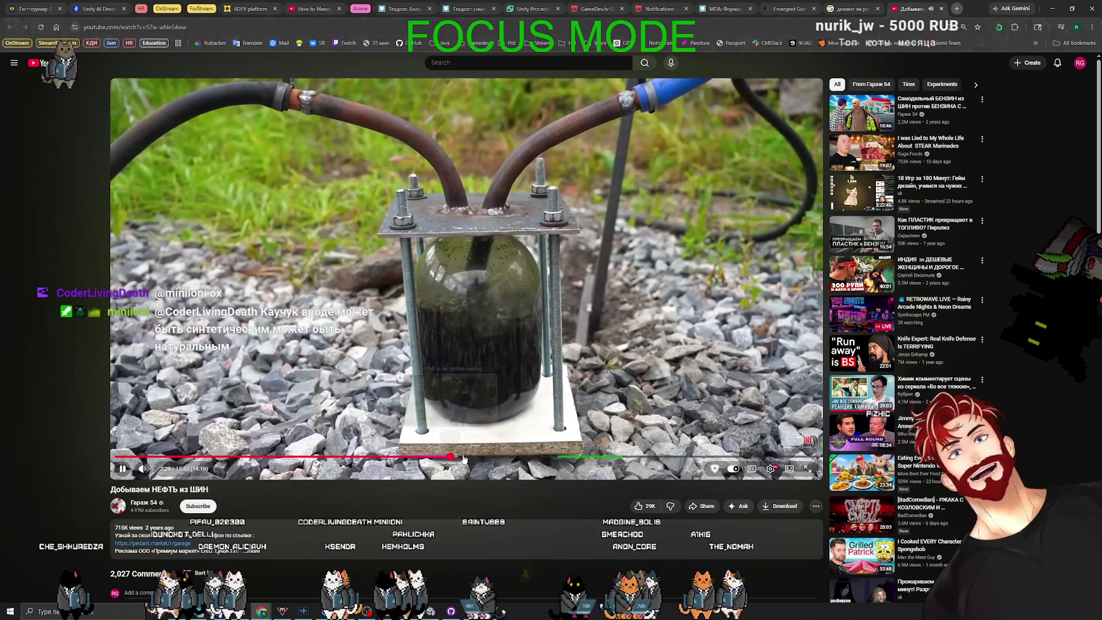
key(Right)
key(Right)
key(Right)
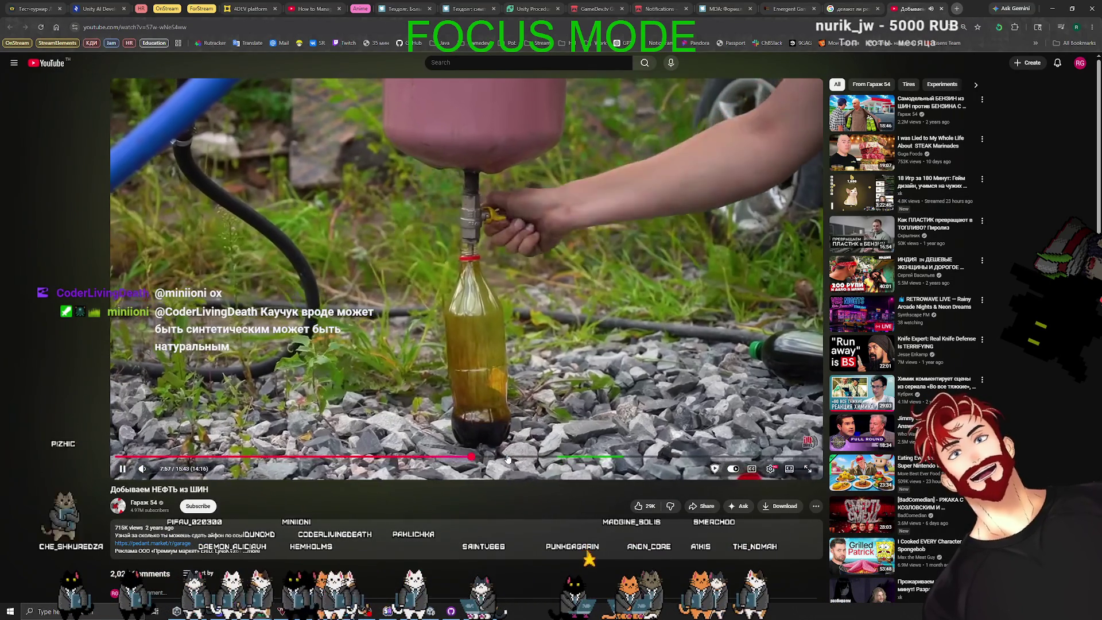
click(539, 457)
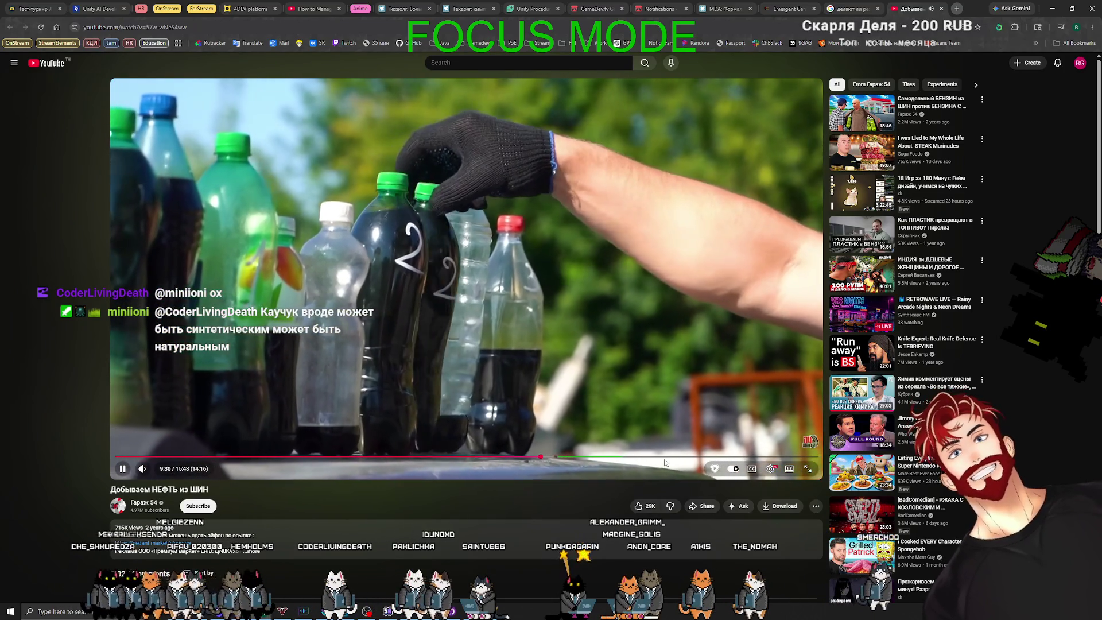
click(663, 459)
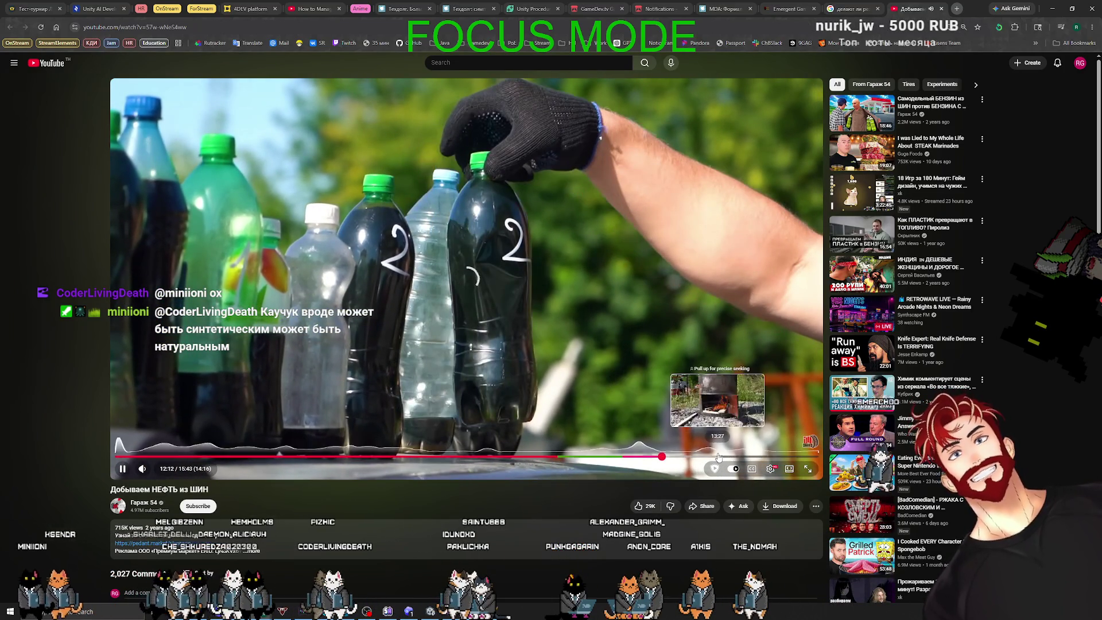
click(761, 457)
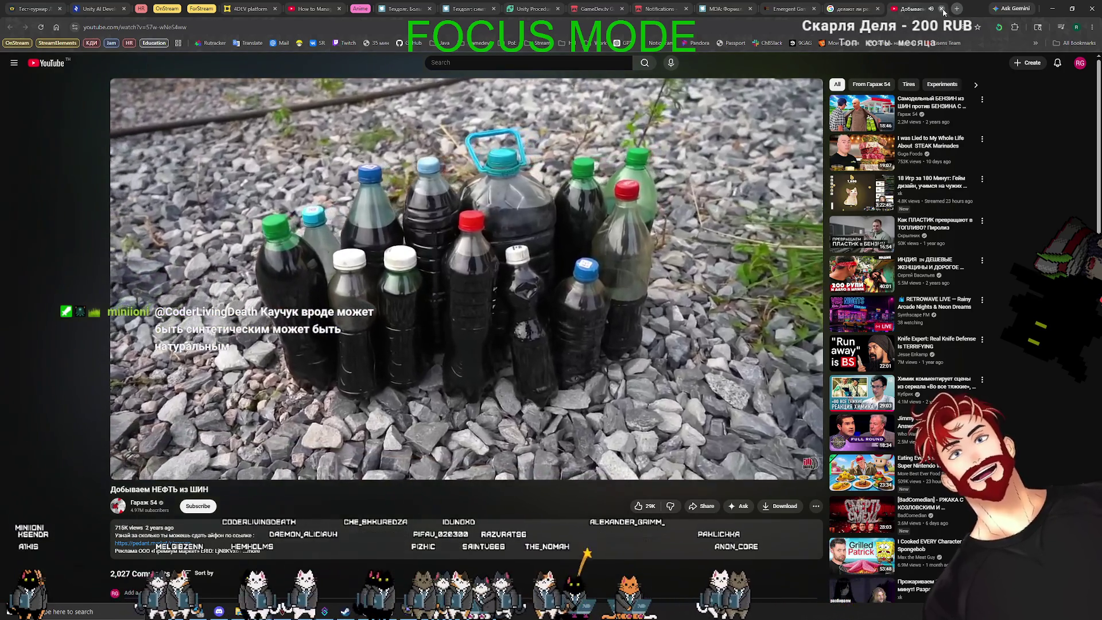
Close the tire-oil video tab and minimize the browser to return to Codex
click(942, 9)
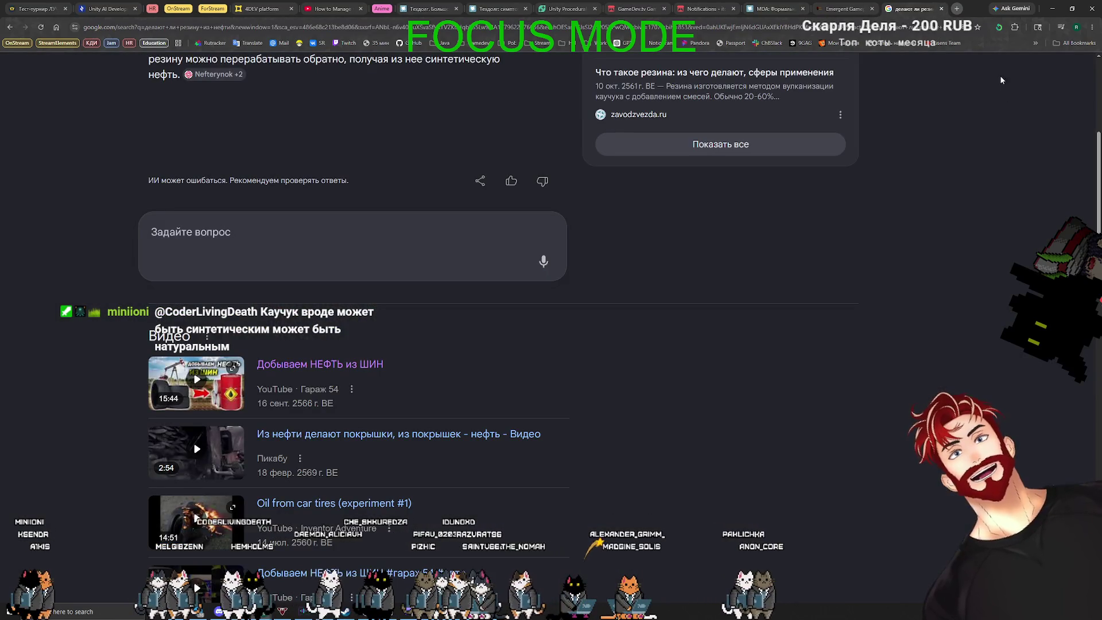
click(957, 9)
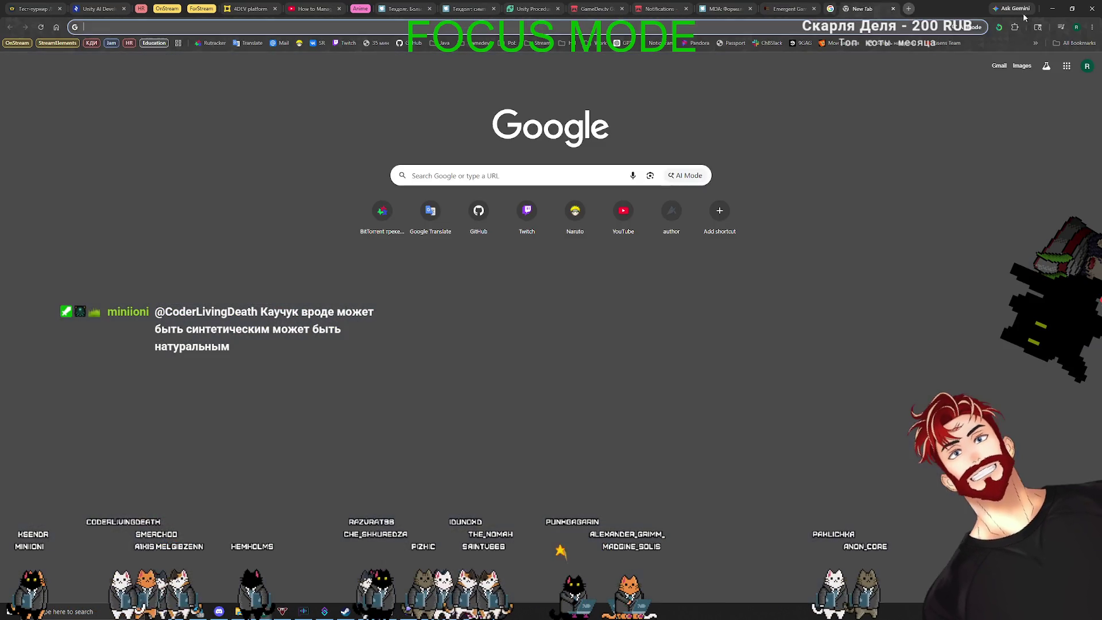
click(1054, 11)
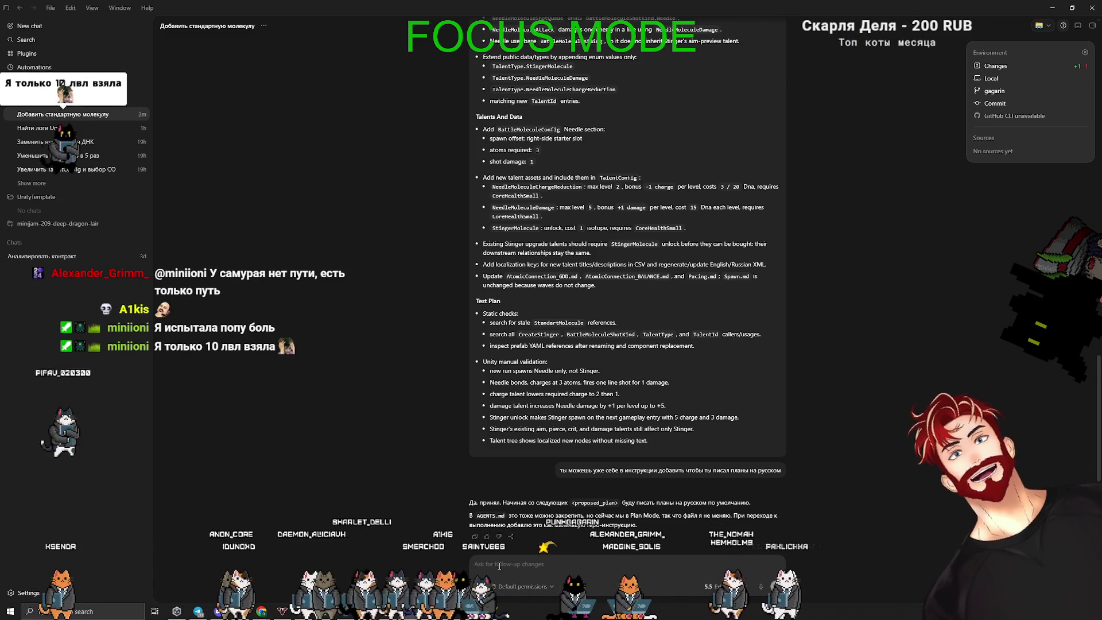
Ask Codex to write the plan in Russian with 'ну так напиши на ру'
text(ну так напиши на ру)
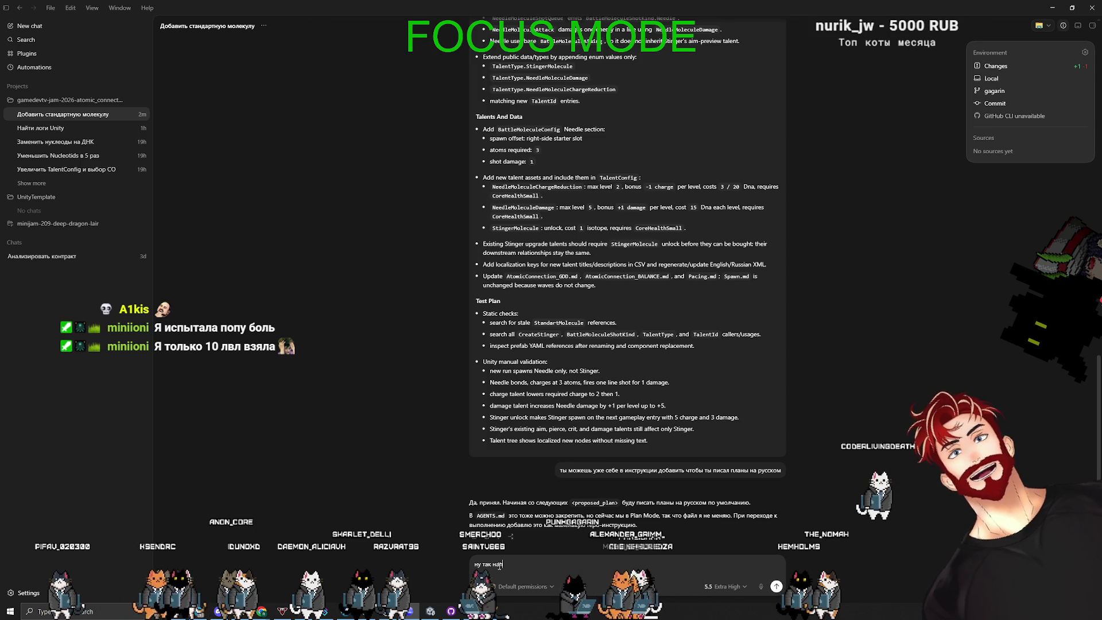
key(Return)
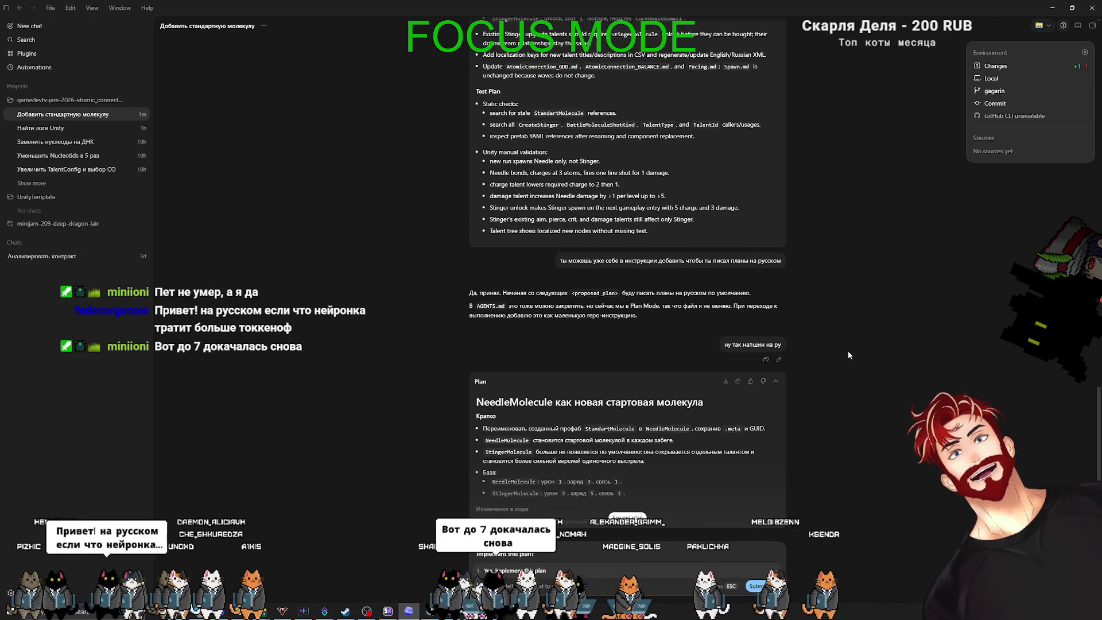
scroll(791, 424, down, 10)
click(26, 592)
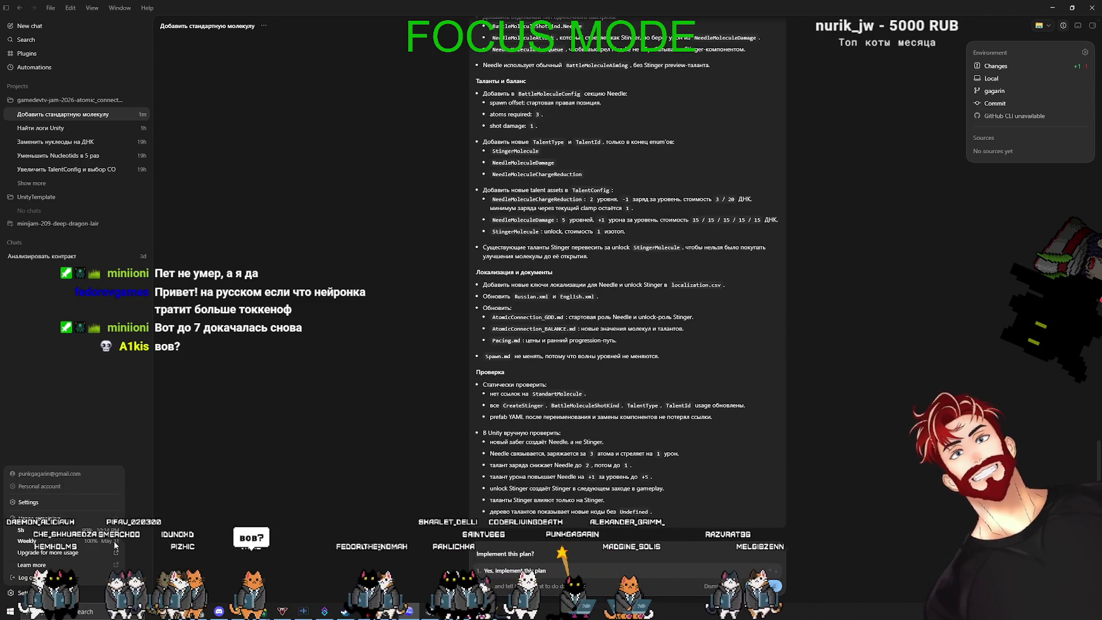
click(318, 484)
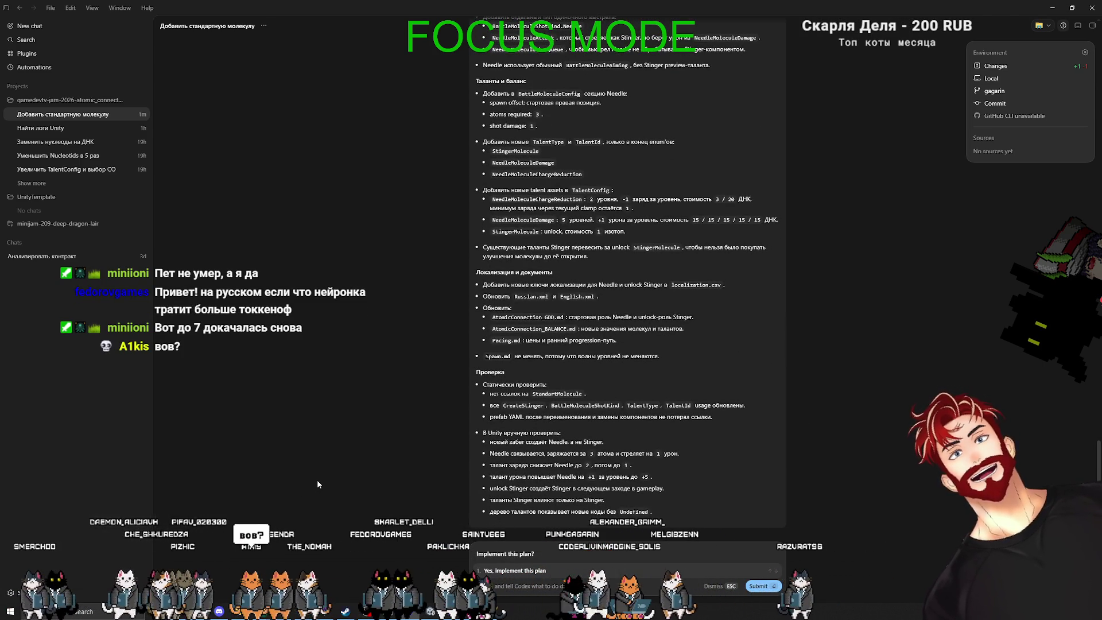
scroll(597, 475, up, 7)
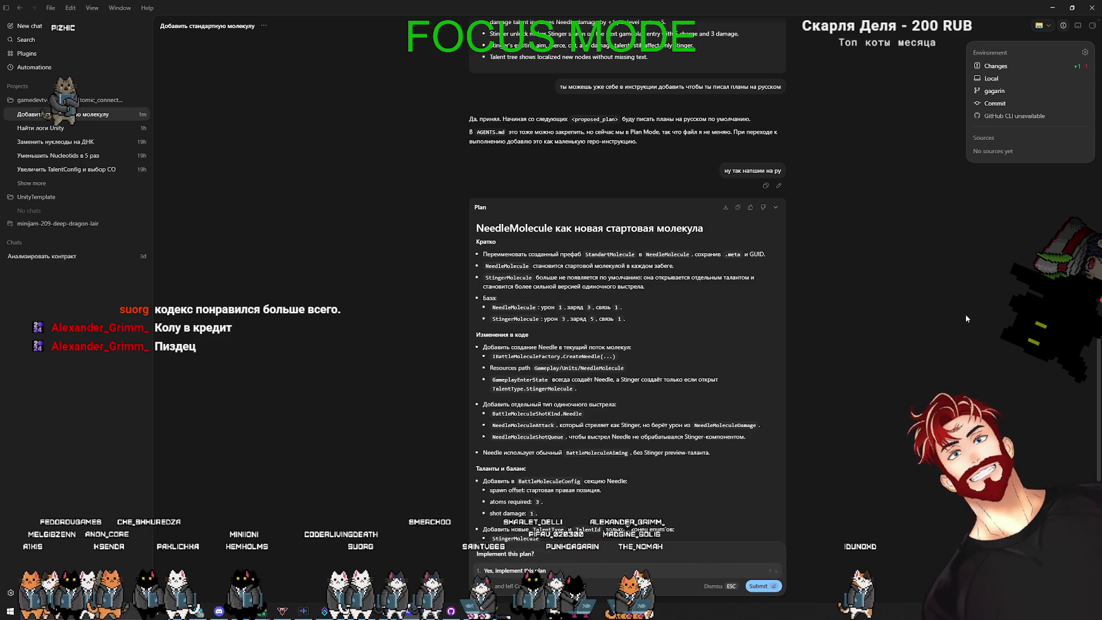
Read through the Russian NeedleMolecule plan and accept 'Yes, implement this plan'
scroll(904, 317, down, 1)
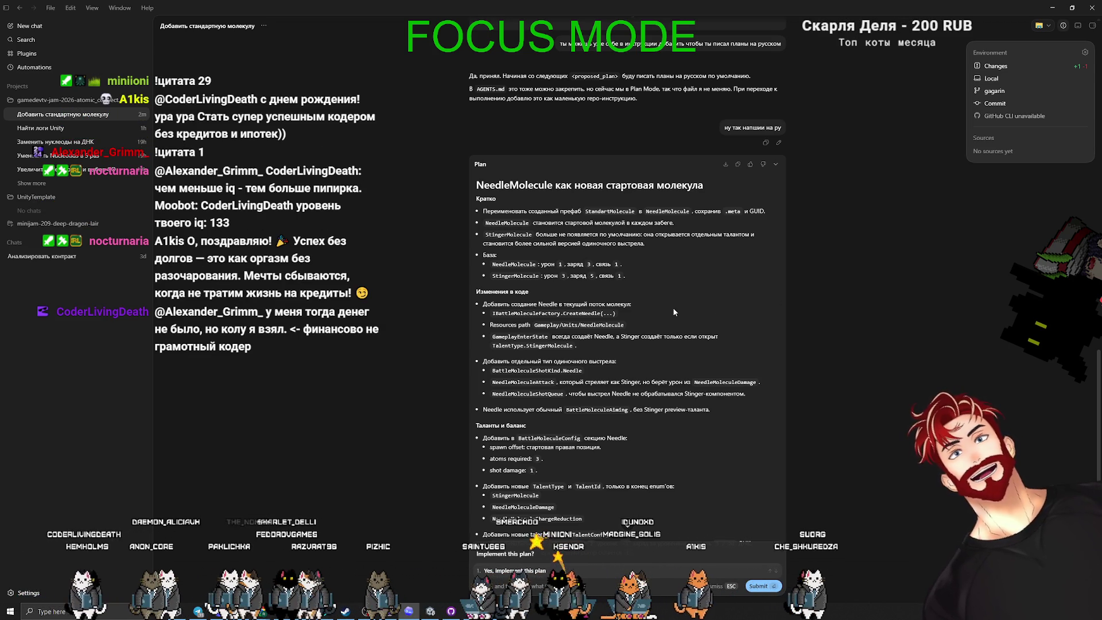
scroll(684, 336, down, 3)
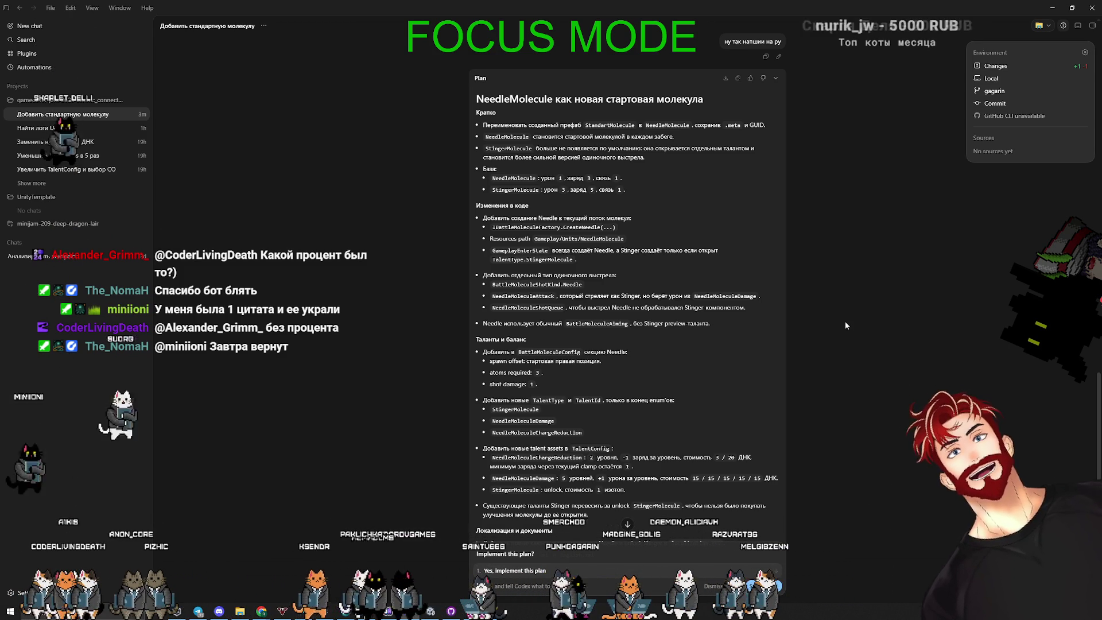
scroll(725, 356, down, 3)
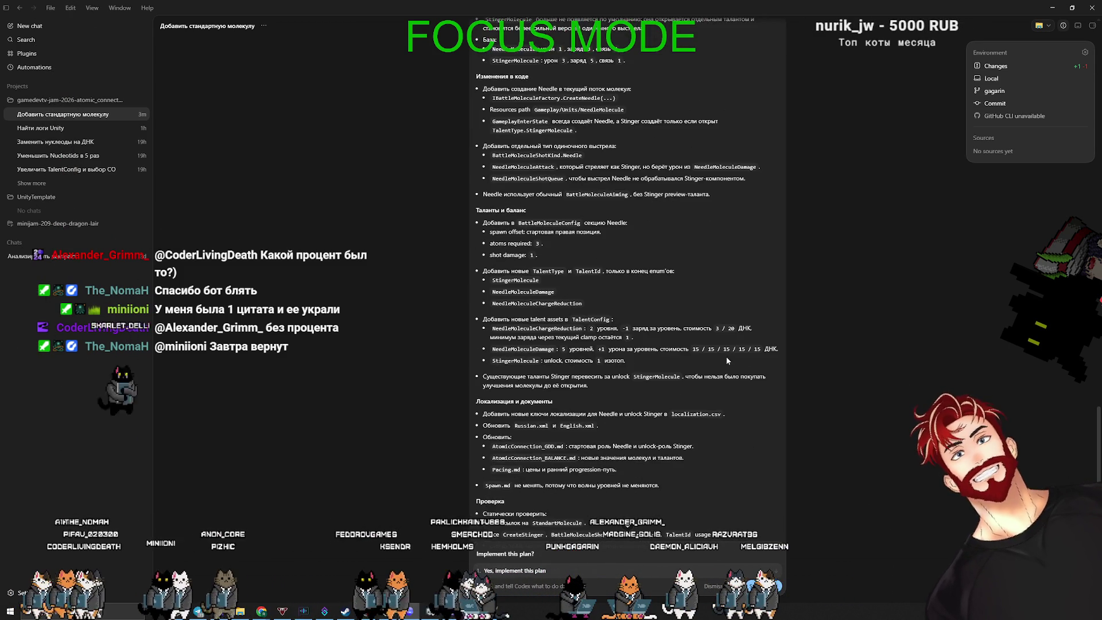
scroll(727, 360, down, 3)
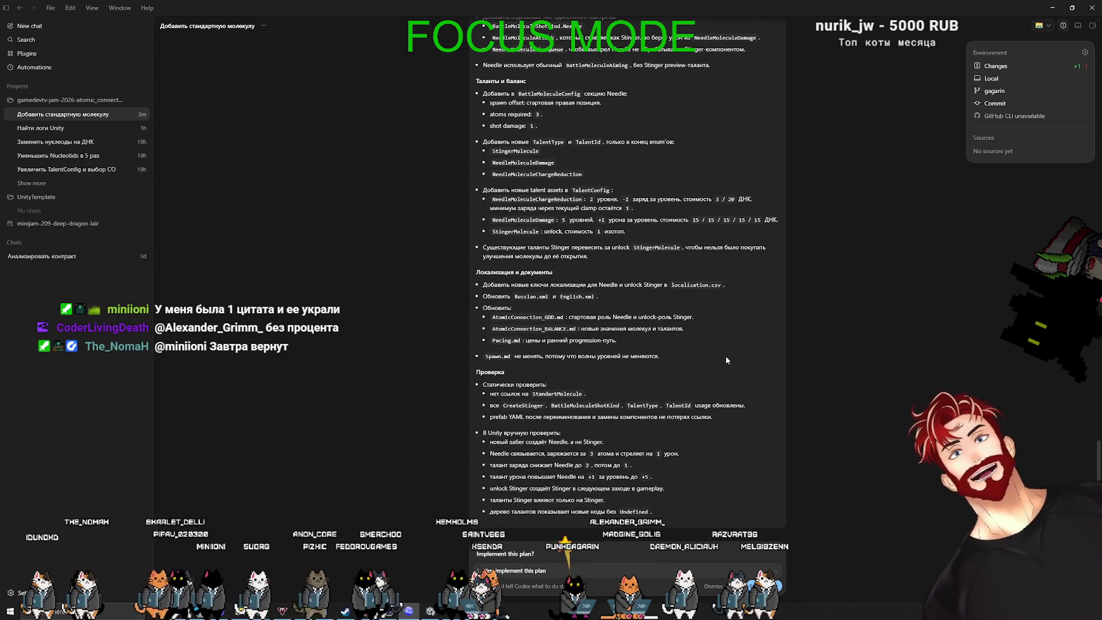
key(Return)
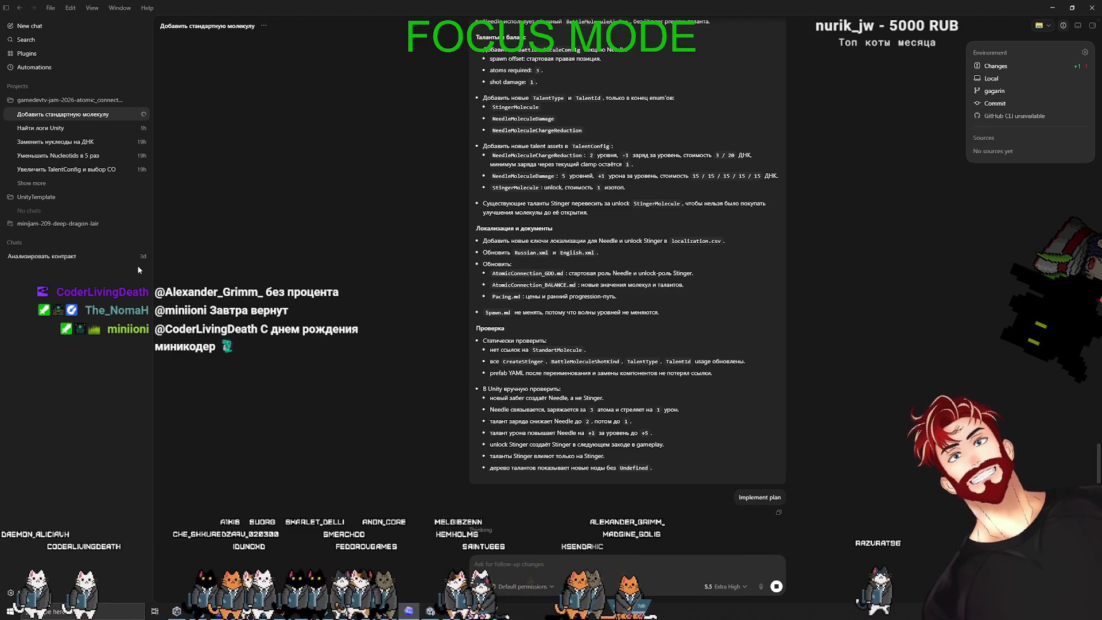
In a fresh chat, draft a multi-line request asking for help laying out the game's pacing
click(26, 26)
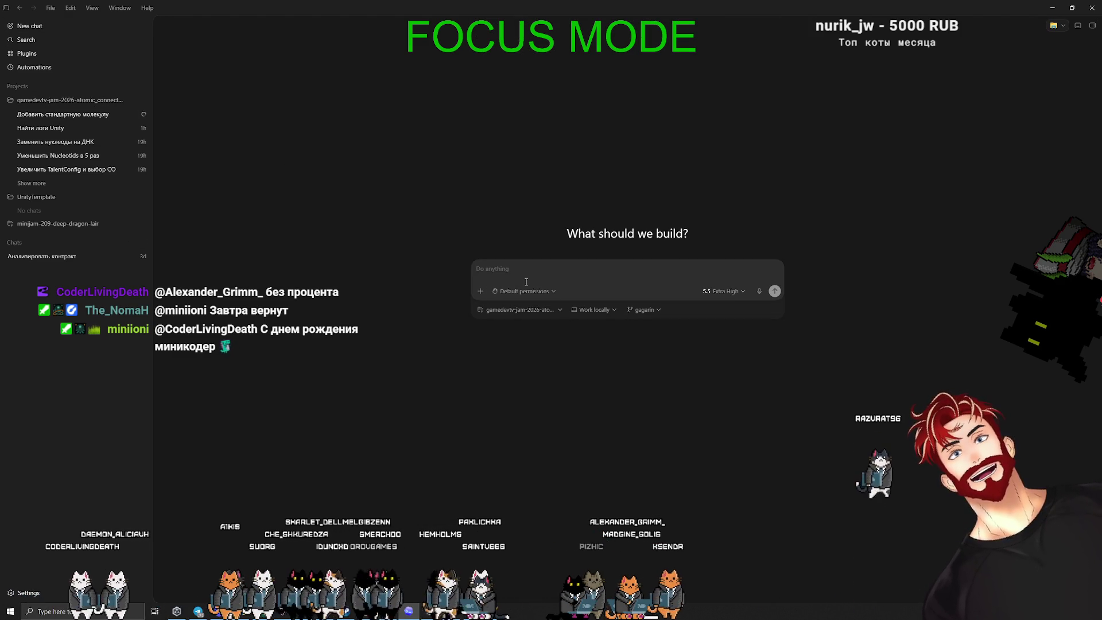
text(а)
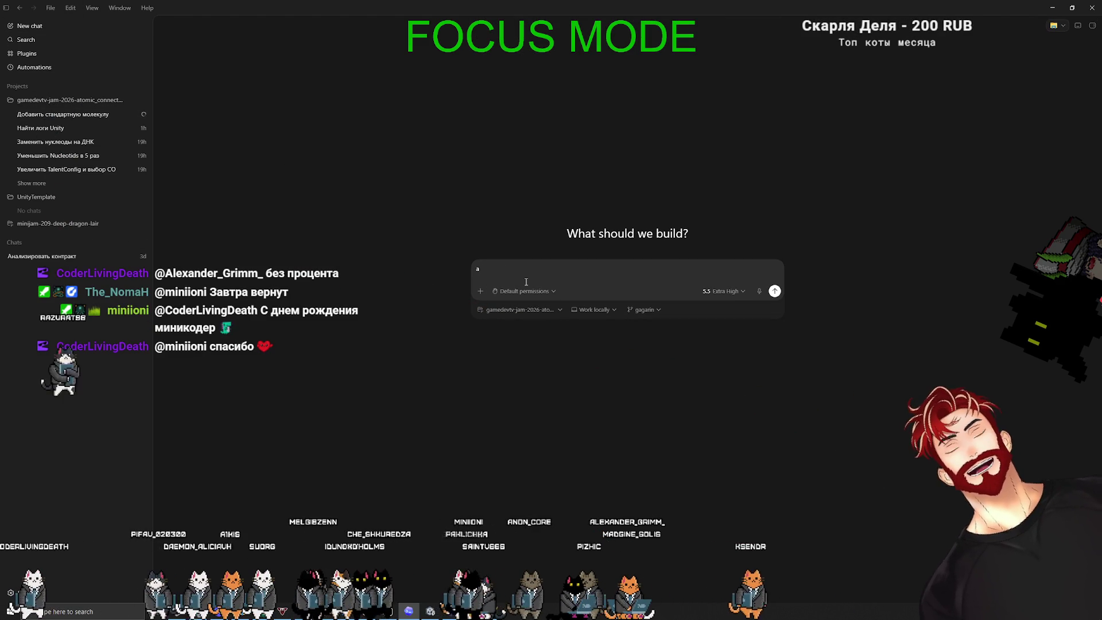
text( мб ты мне помож)
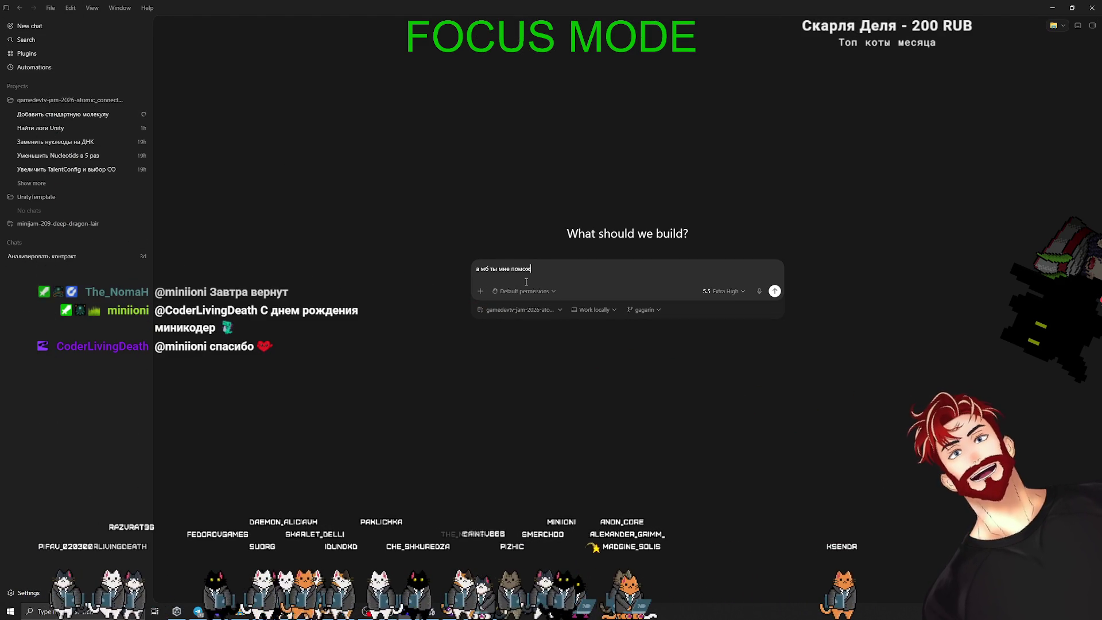
text(ешь раскидать пе)
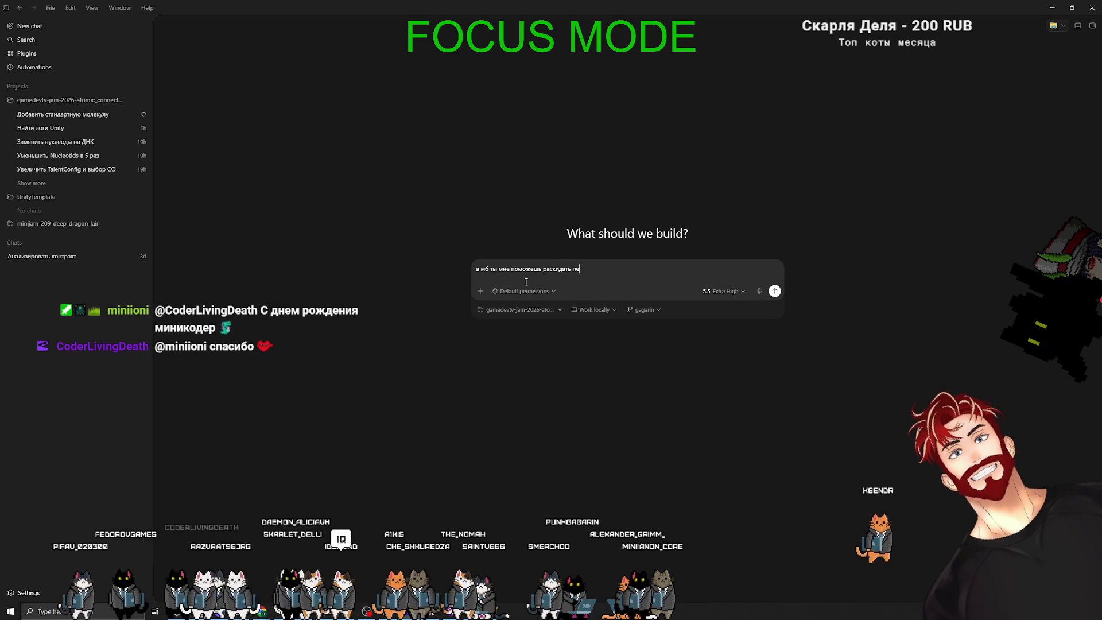
text(йсинг?)
key(shift+Return)
text(я пытаюсь понять)
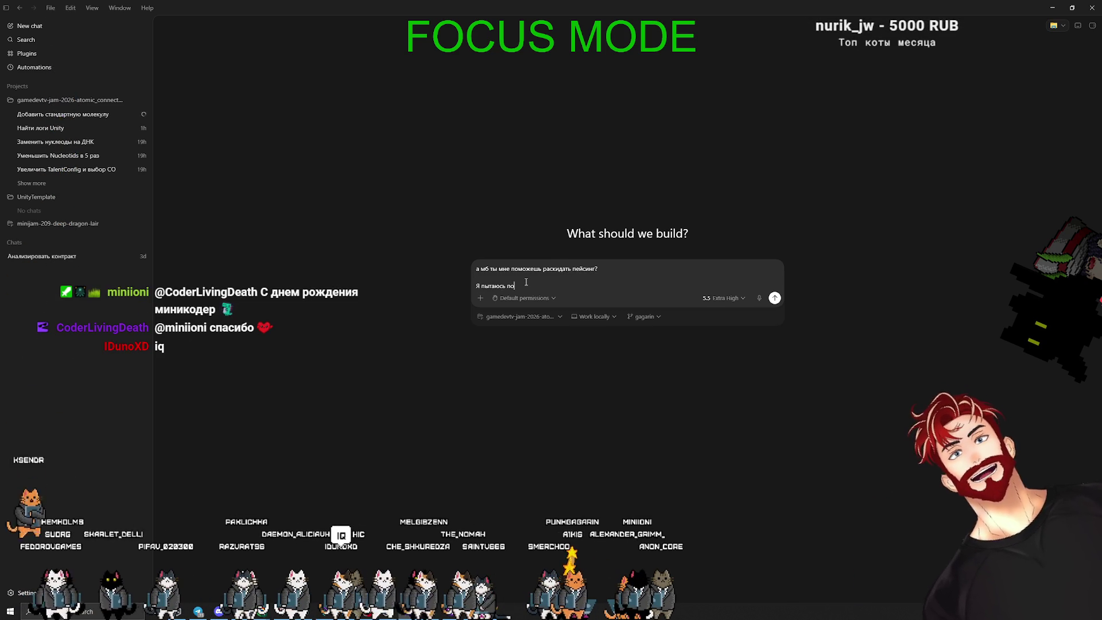
text( сколько делать уровней и как мне давать юз)
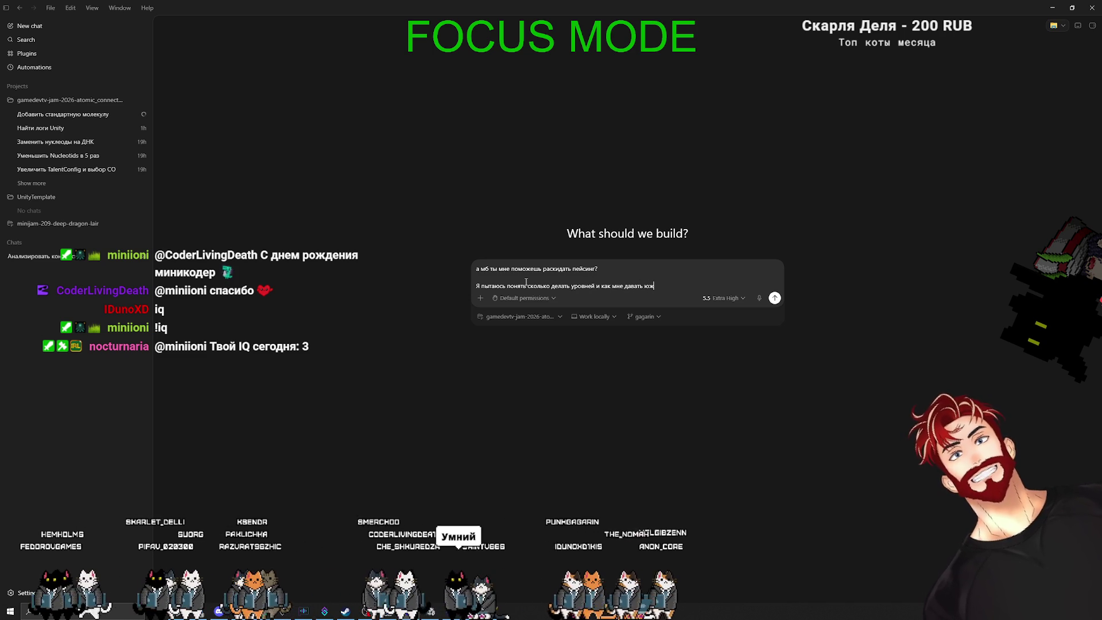
text(е)
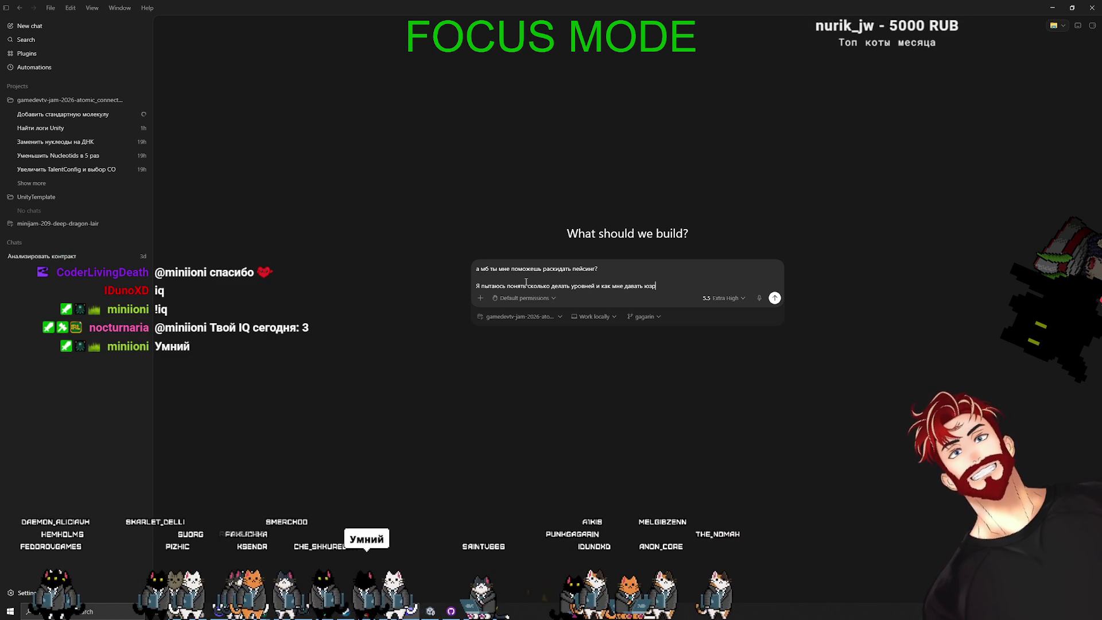
text(ру доп контент и ко)
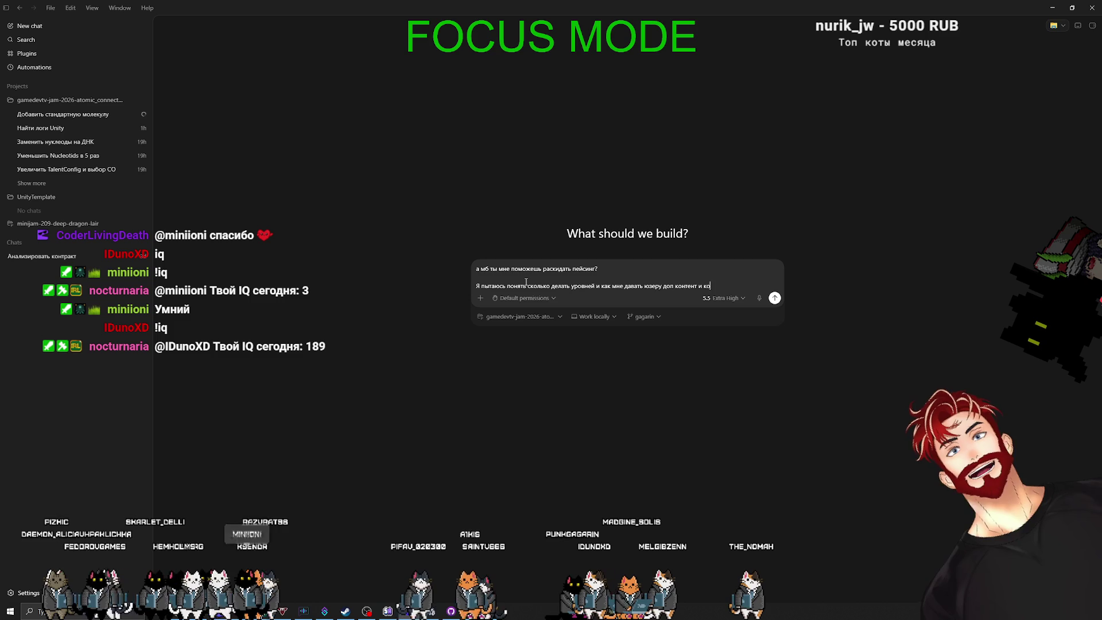
text(гда.)
key(shift+Return)
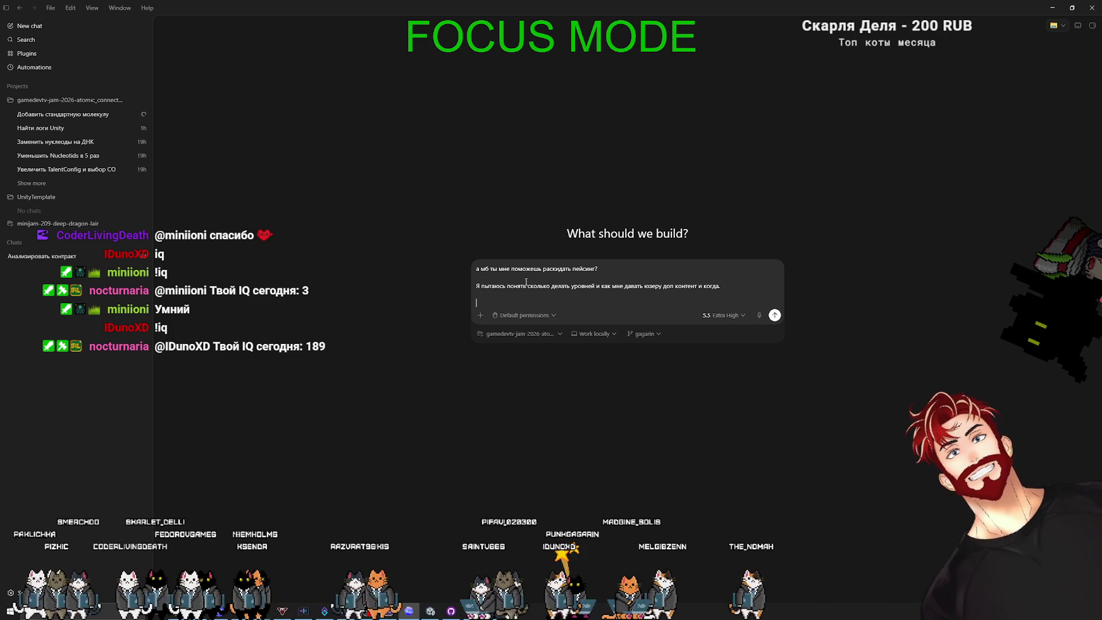
text(И какой)
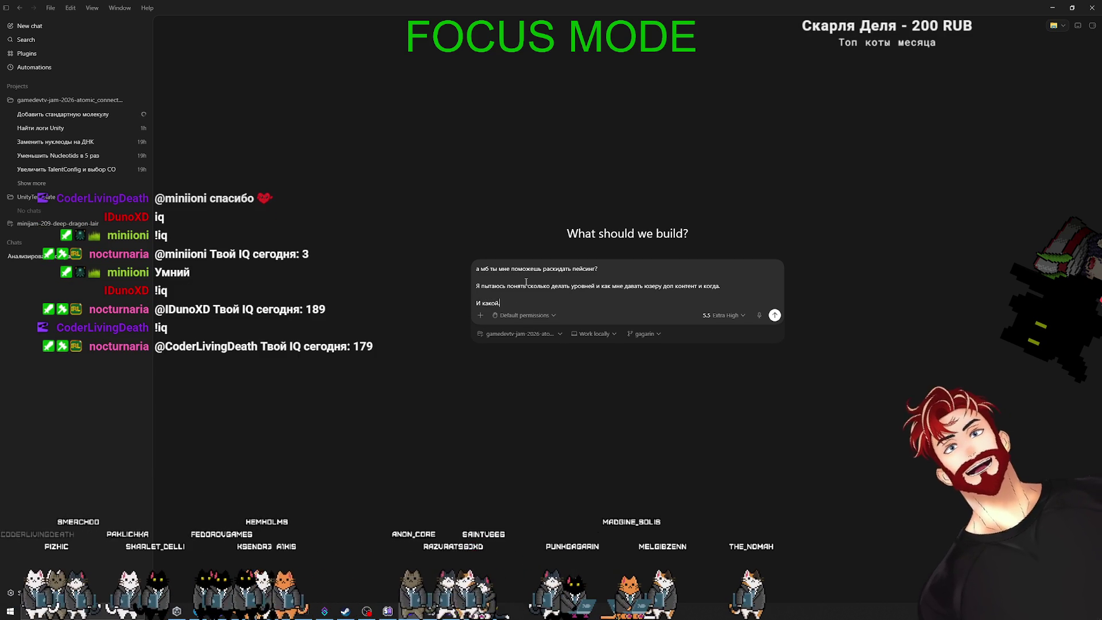
text(.)
key(shift+Return)
text(-что )
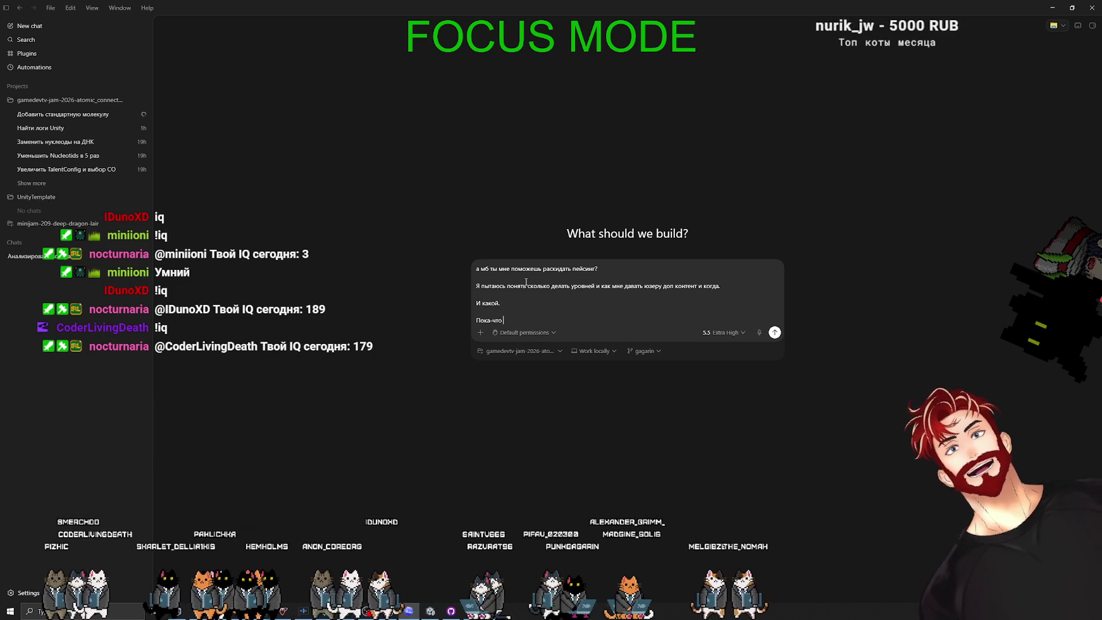
text(я пришёл к след)
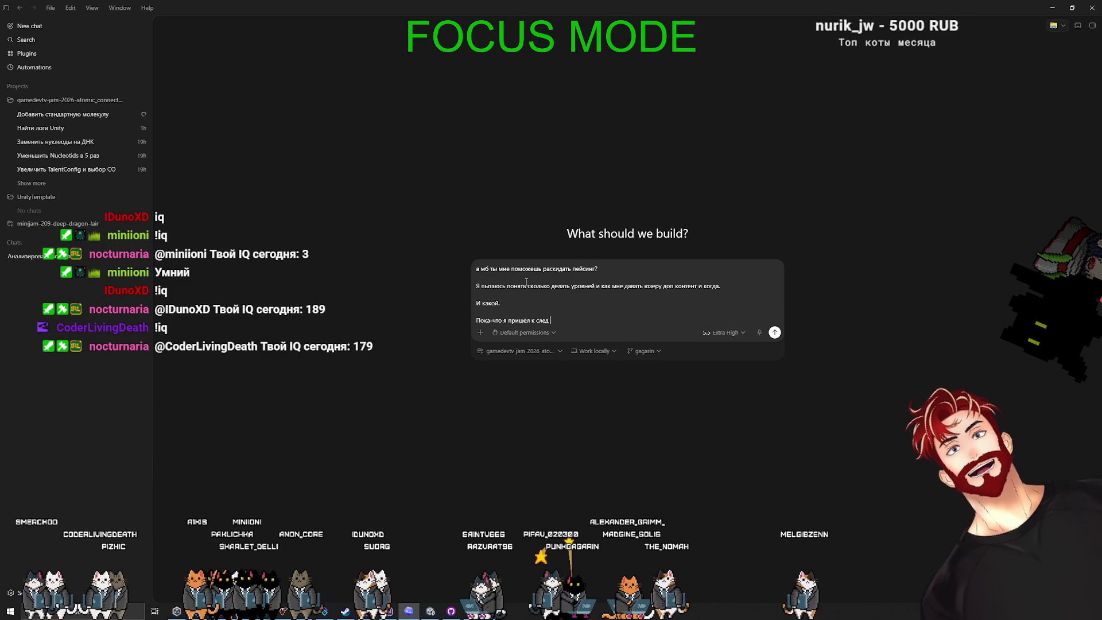
Switch to the Miro board window via the window overview
key(shift+Return)
key(shift+Return)
key(super+Tab)
key(Right)
key(Right)
key(Return)
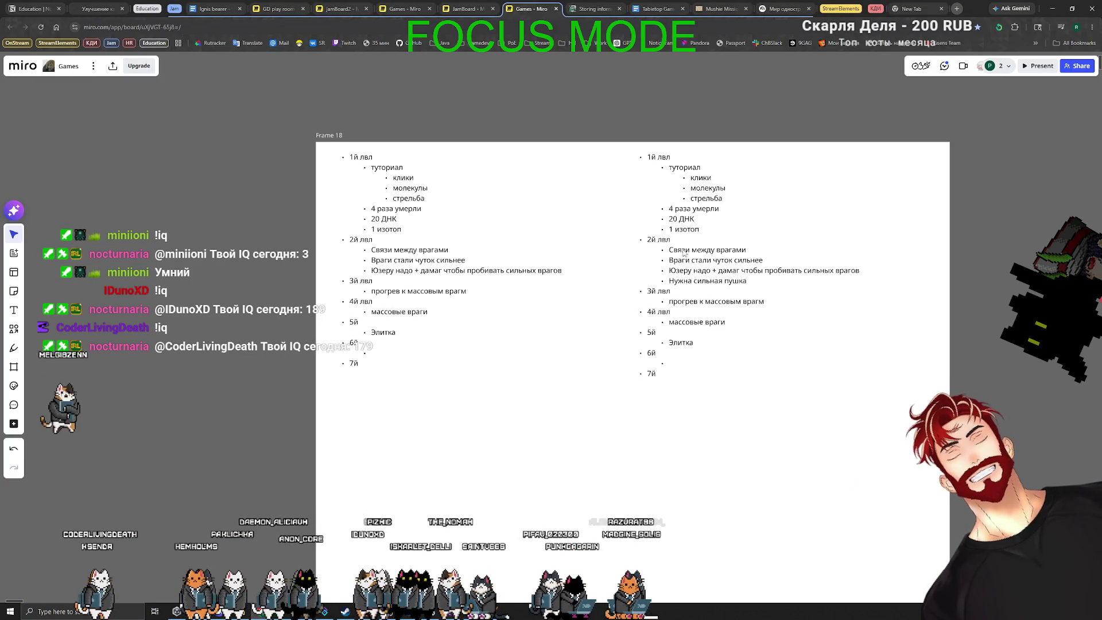
scroll(711, 241, up, 5)
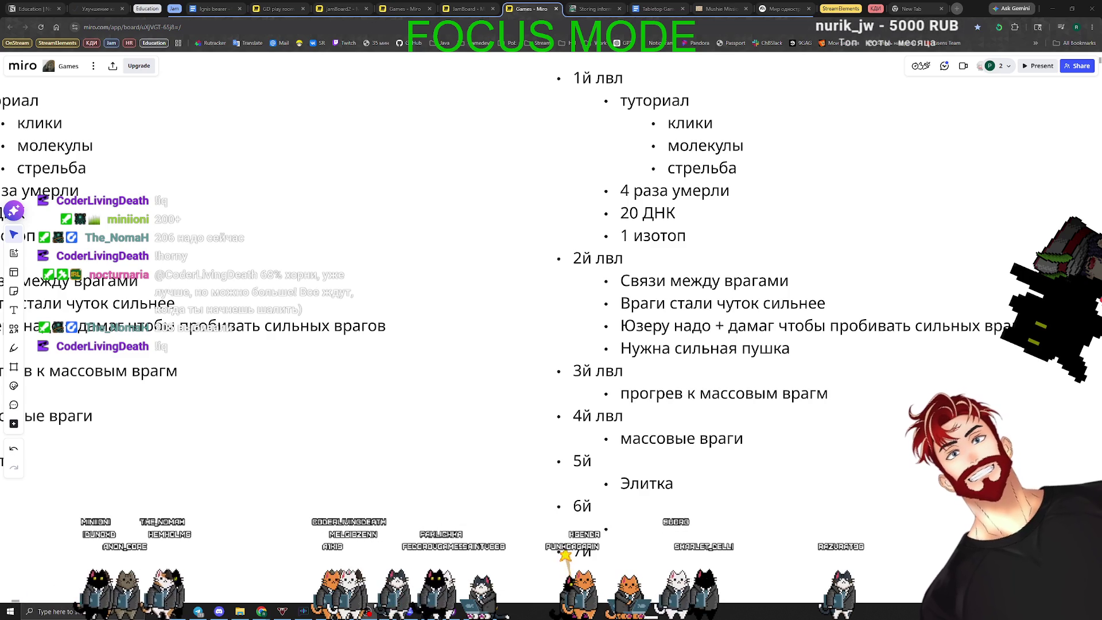
scroll(730, 228, down, 1)
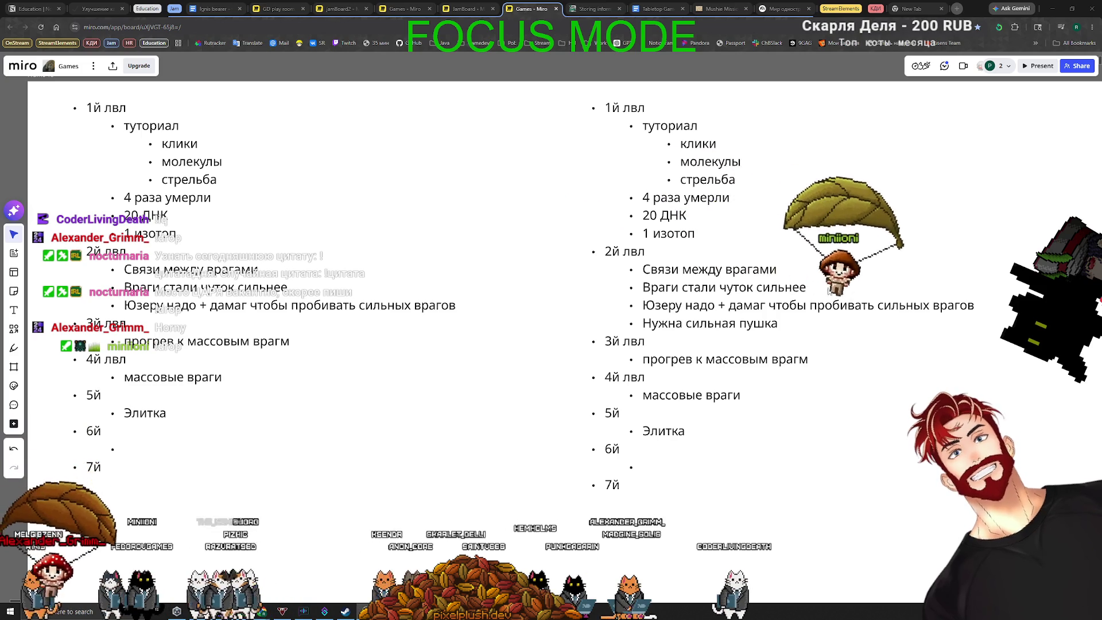
scroll(774, 287, down, 3)
drag(852, 279, 775, 258)
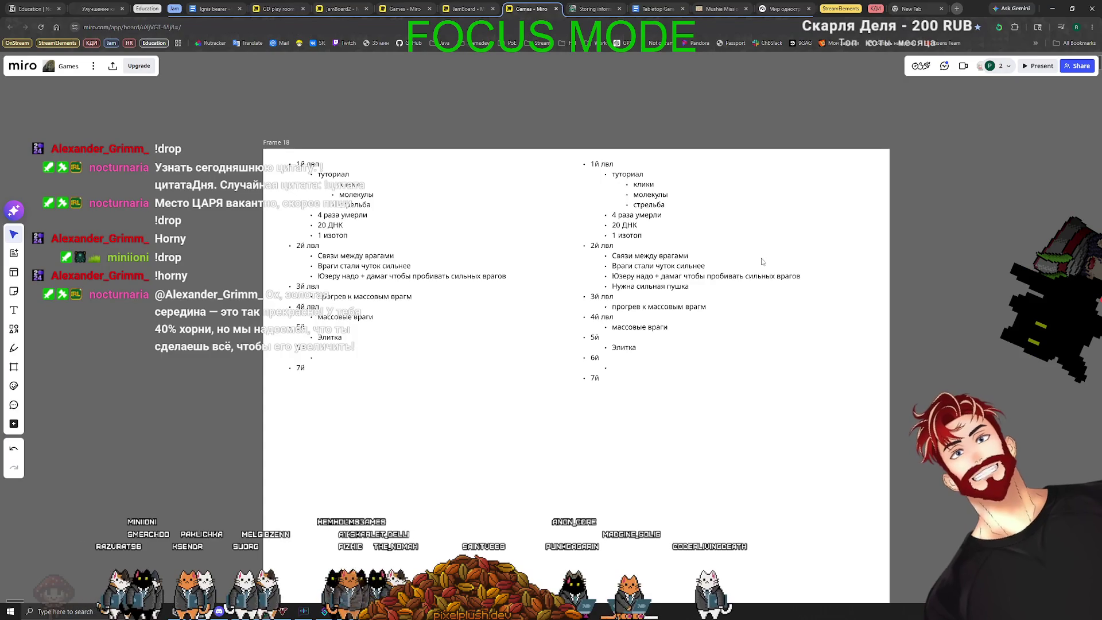
scroll(762, 262, up, 3)
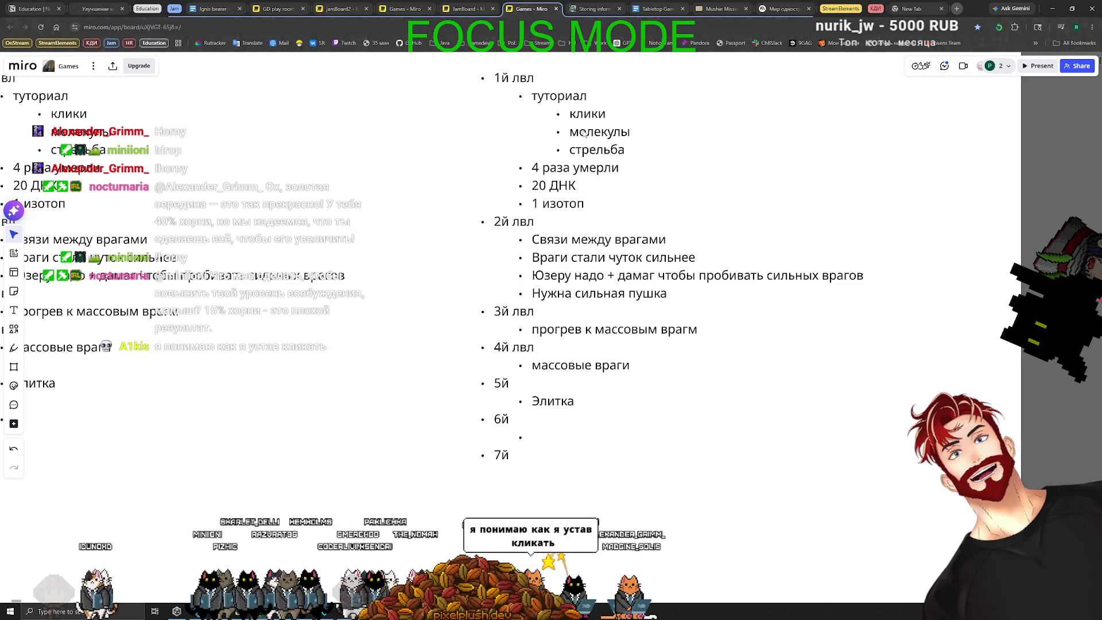
scroll(568, 378, down, 1)
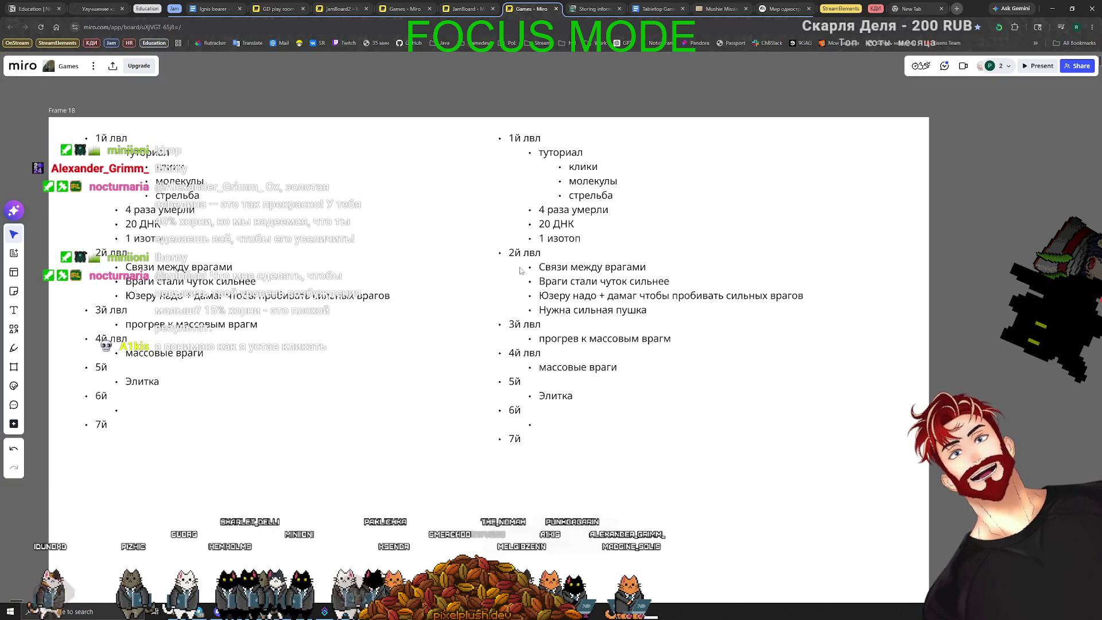
Begin the 'просто мясо' item in the right-hand level list by typing 'просто' and repositioning the cursor
click(548, 427)
text(просто мясо)
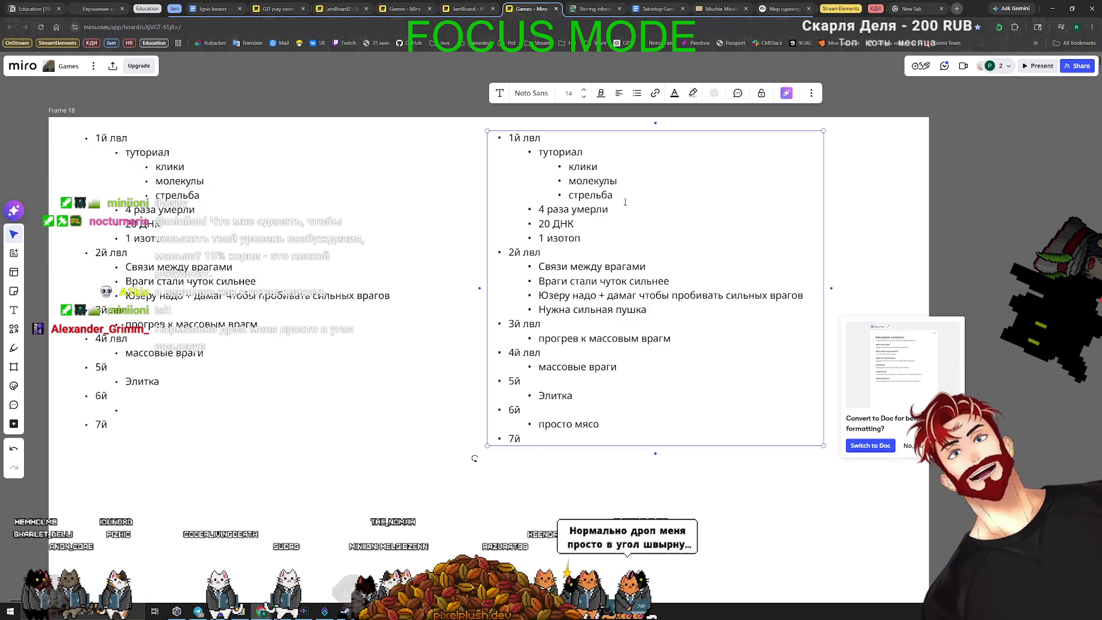
click(572, 266)
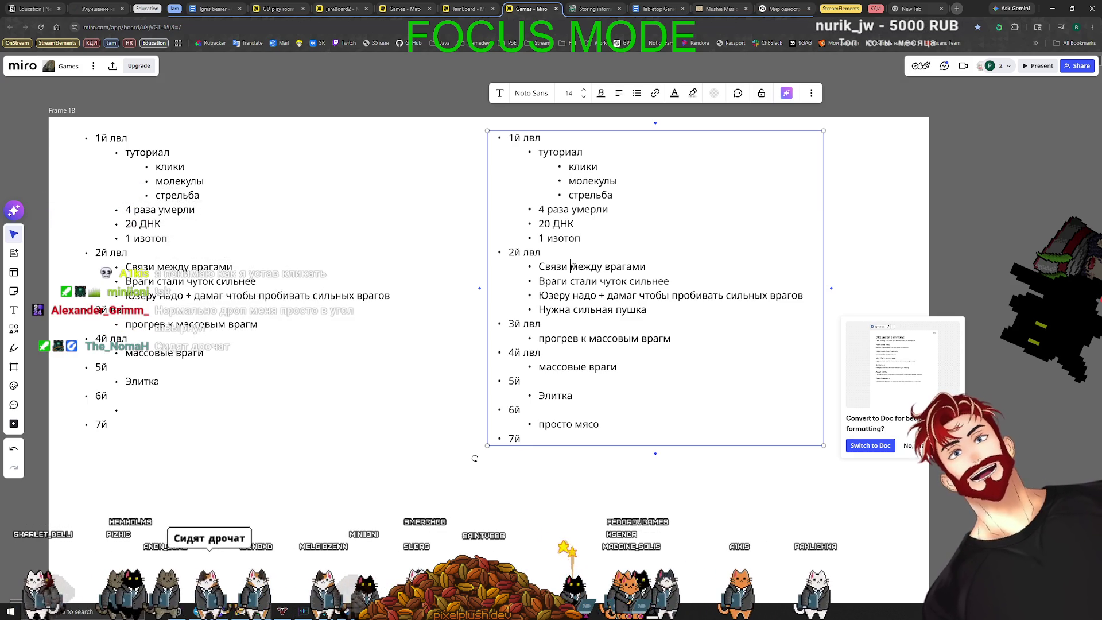
click(554, 323)
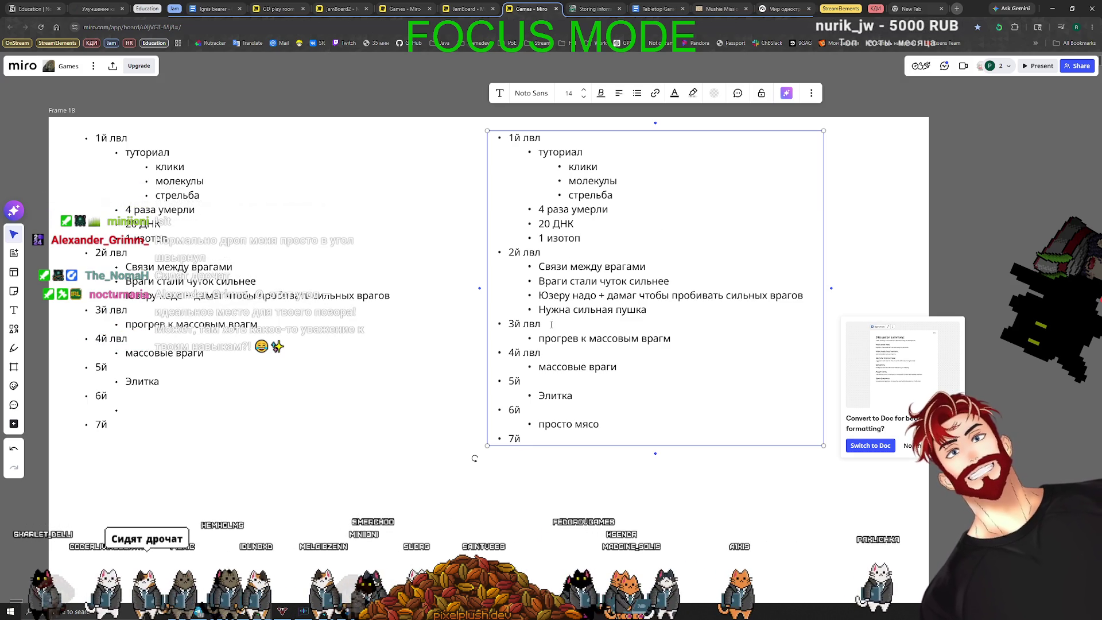